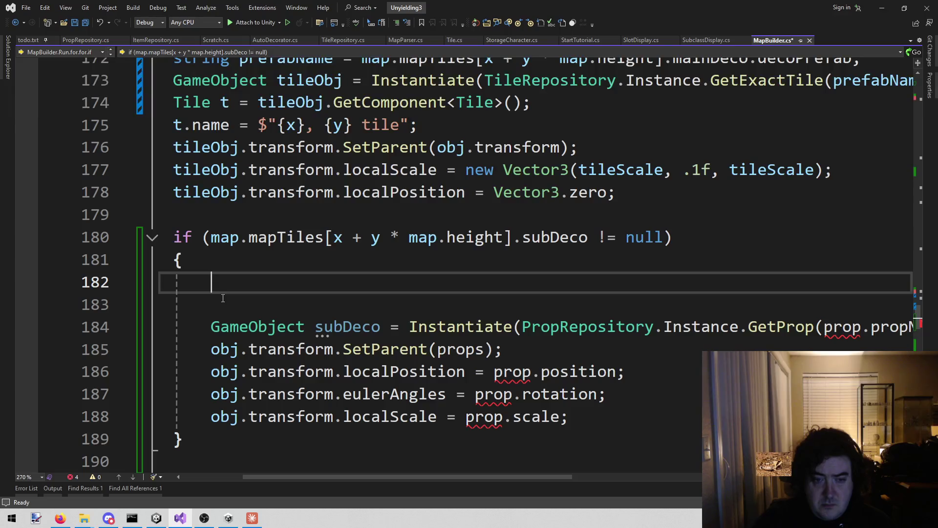
Add 'Deco deco = map.mapTiles[...].subDeco;' using the copied tile lookup expression, and save
{"action": "mouse_move", "coordinate": [572, 237]}
{"action": "type", "text": "Deco ="}
{"action": "key", "text": "BackSpace"}
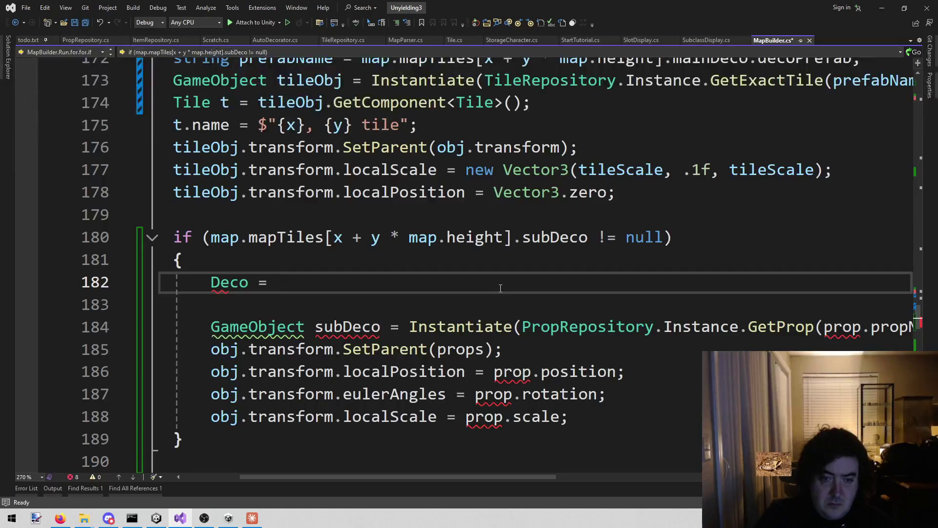
{"action": "type", "text": "deco"}
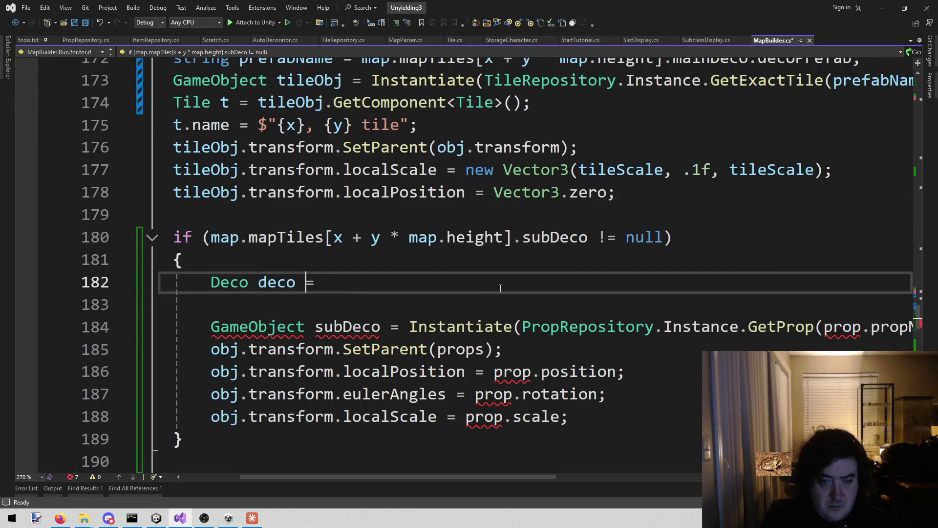
{"action": "key", "text": "Up"}
{"action": "key", "text": "Up"}
{"action": "key", "text": "ctrl+Left"}
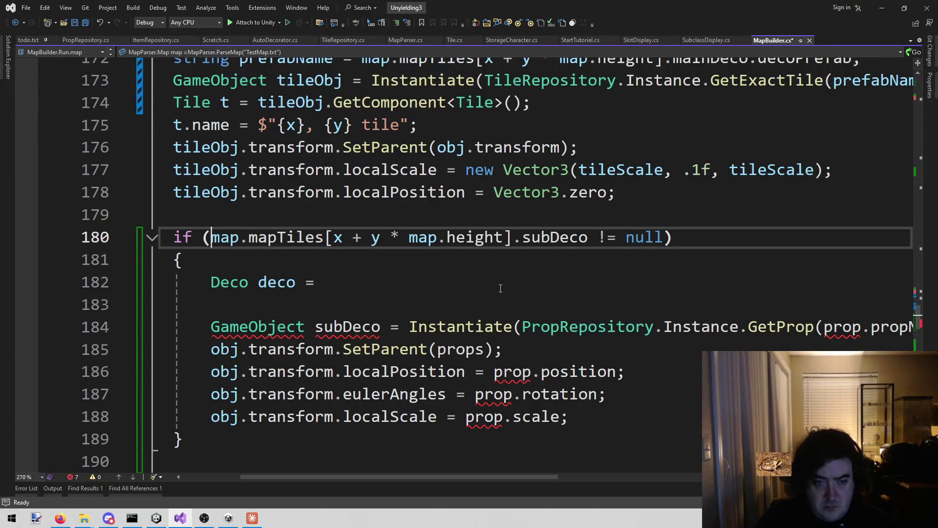
{"action": "key", "text": "shift+alt+="}
{"action": "key", "text": "shift+alt+="}
{"action": "key", "text": "ctrl+shift+Right"}
{"action": "key", "text": "ctrl+shift+Right"}
{"action": "key", "text": "ctrl+shift+Right"}
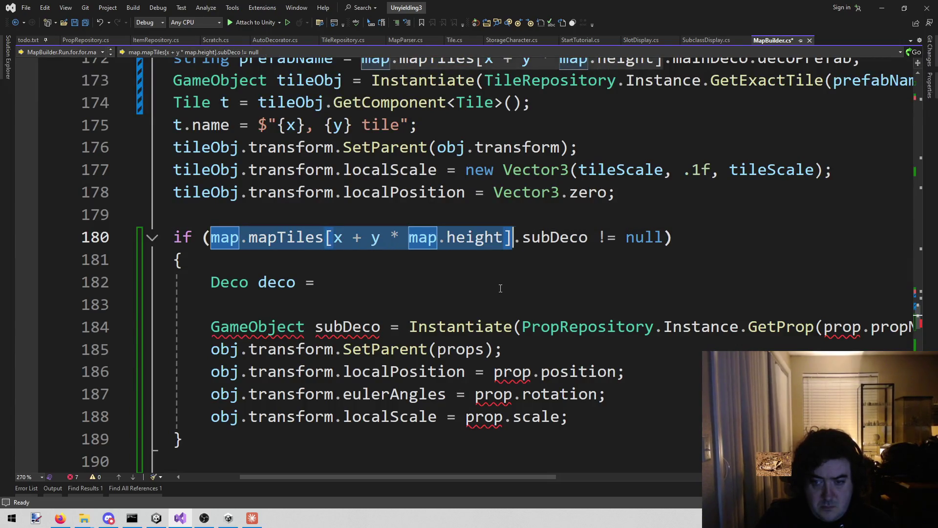
{"action": "key", "text": "shift+Left"}
{"action": "key", "text": "ctrl+c"}
{"action": "key", "text": "Down"}
{"action": "key", "text": "Down"}
{"action": "key", "text": "ctrl+v"}
{"action": "type", "text": ";"}
{"action": "key", "text": "ctrl+s"}
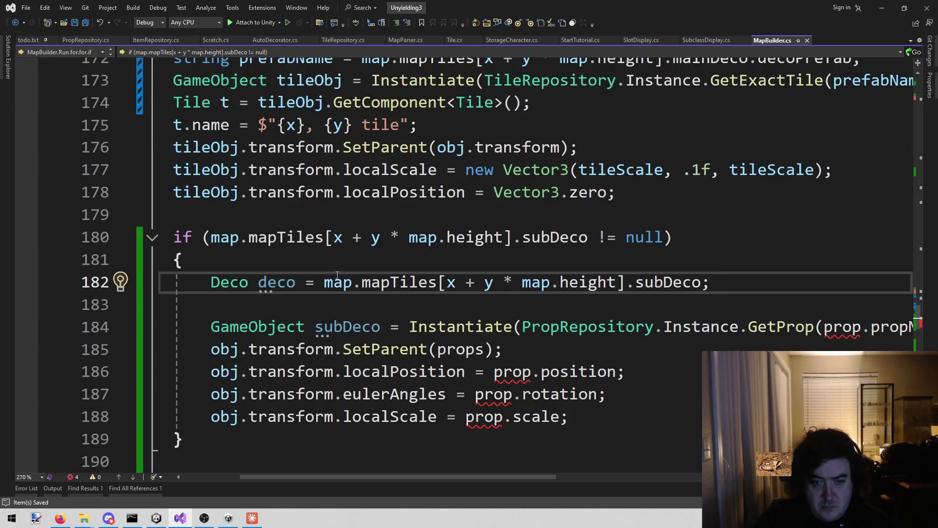
Replace the GetProp argument with deco.decoPrefab
{"action": "left_click_drag", "start_coordinate": [362, 482], "coordinate": [433, 488]}
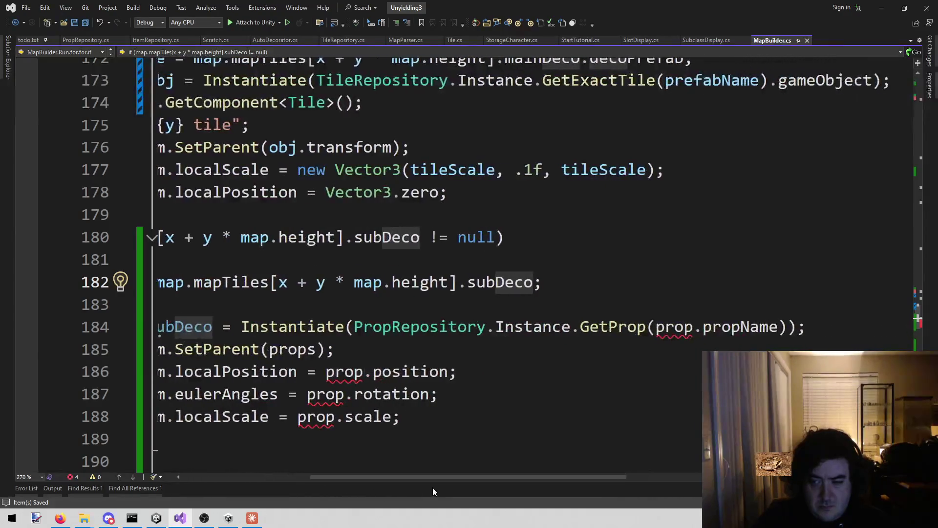
{"action": "double_click", "coordinate": [655, 335]}
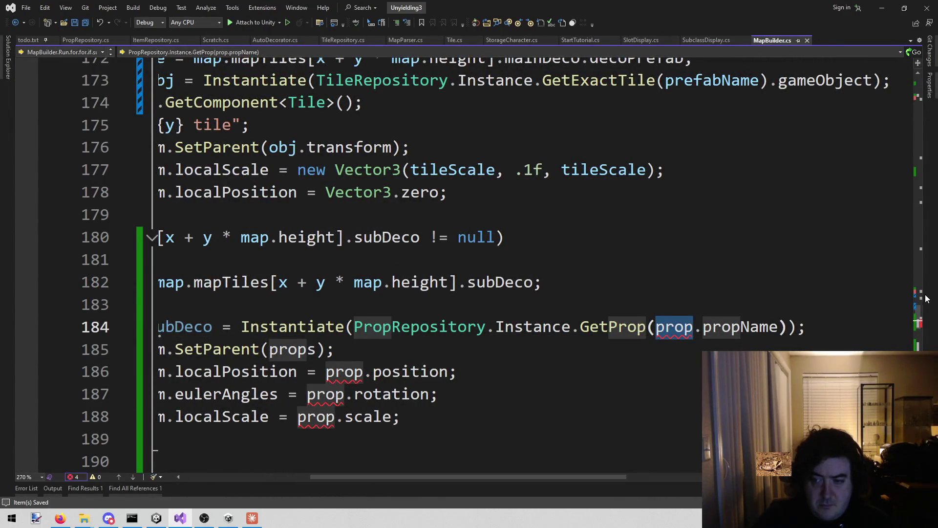
{"action": "type", "text": "deco"}
{"action": "double_click", "coordinate": [695, 328]}
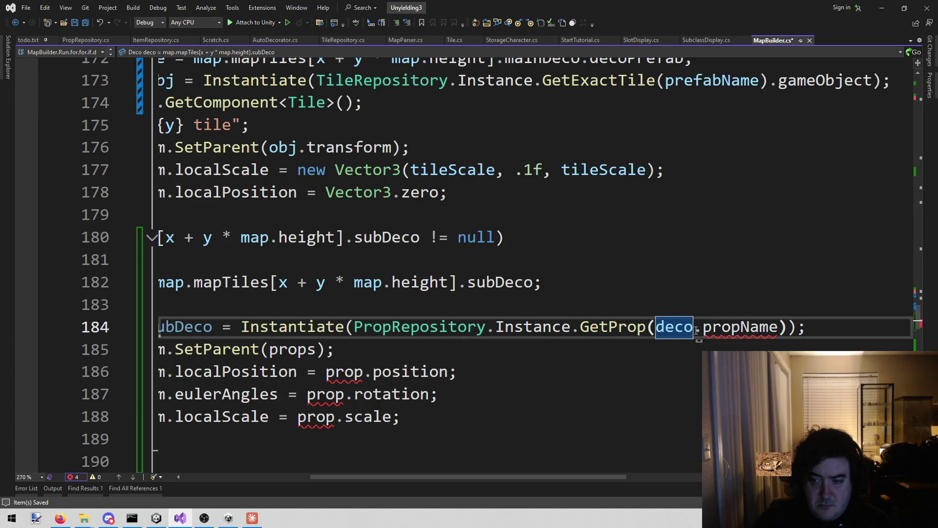
{"action": "left_click", "coordinate": [696, 331]}
{"action": "type", "text": "/"}
{"action": "key", "text": "Delete"}
{"action": "key", "text": "Delete"}
{"action": "key", "text": "Delete"}
{"action": "key", "text": "BackSpace"}
{"action": "type", "text": "."}
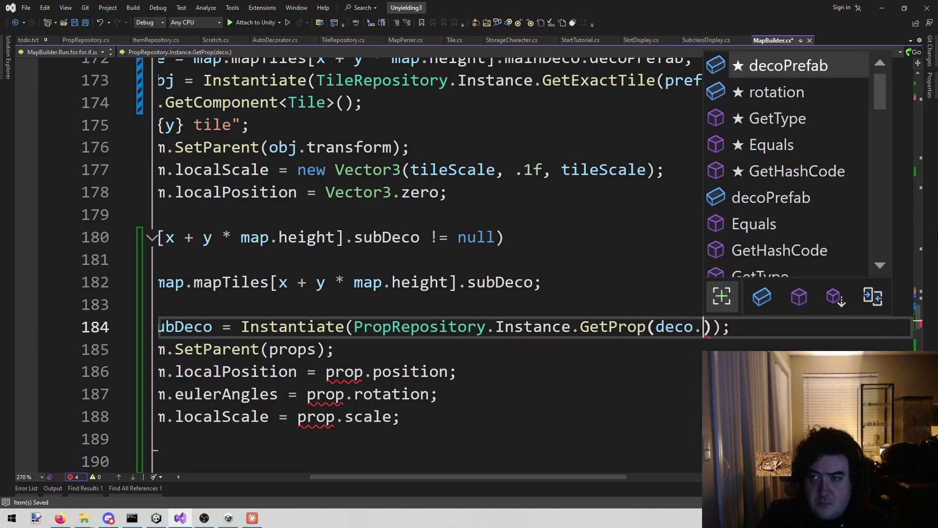
{"action": "key", "text": "Tab"}
Use deco.rotation instead of prop.rotation for the euler angles
{"action": "key", "text": "Home"}
{"action": "key", "text": "Down"}
{"action": "key", "text": "Down"}
{"action": "key", "text": "Down"}
{"action": "key", "text": "End"}
{"action": "key", "text": "Left"}
{"action": "key", "text": "ctrl+shift+Left"}
{"action": "key", "text": "ctrl+shift+Left"}
{"action": "key", "text": "ctrl+shift+Left"}
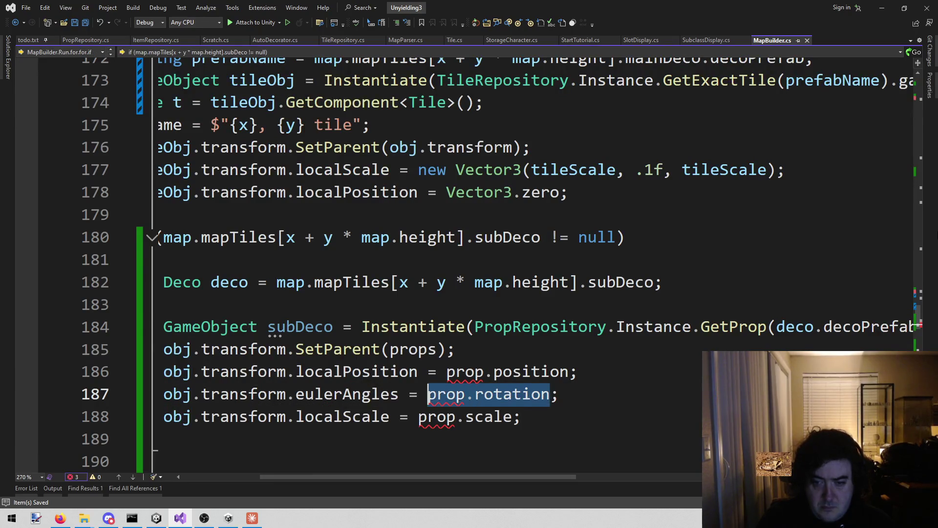
{"action": "type", "text": "deco."}
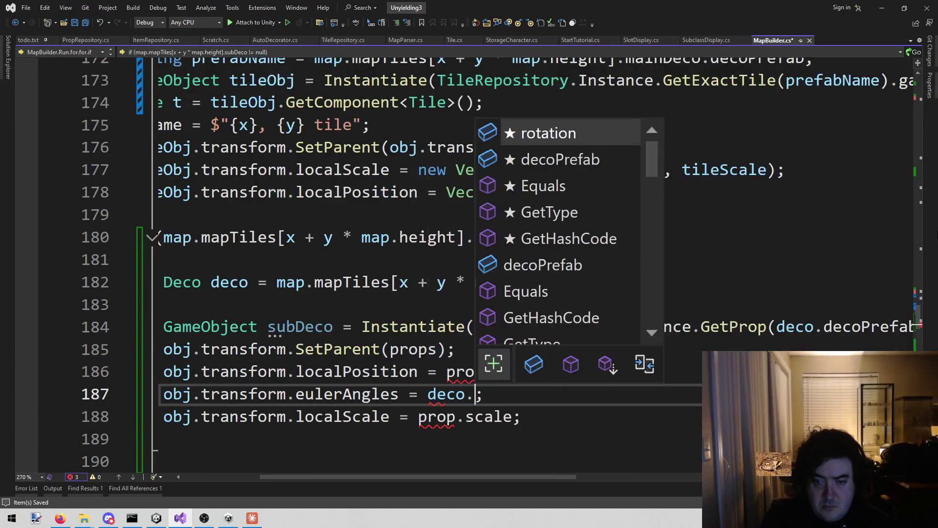
{"action": "key", "text": "Tab"}
Delete the localScale and localPosition lines and the leftover empty line
{"action": "key", "text": "Down"}
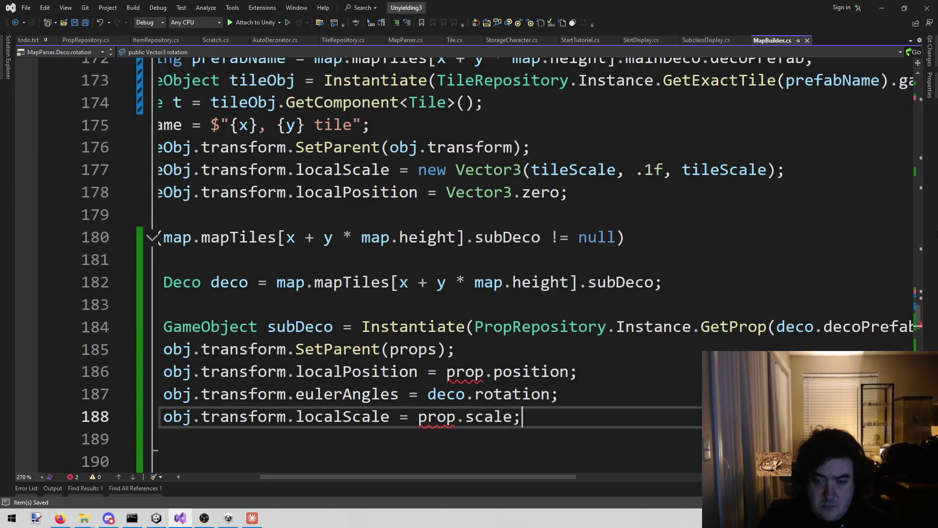
{"action": "key", "text": "Home"}
{"action": "key", "text": "shift+Down"}
{"action": "key", "text": "Delete"}
{"action": "key", "text": "Up"}
{"action": "key", "text": "Up"}
{"action": "key", "text": "Up"}
{"action": "key", "text": "Down"}
{"action": "key", "text": "shift+Up"}
{"action": "key", "text": "BackSpace"}
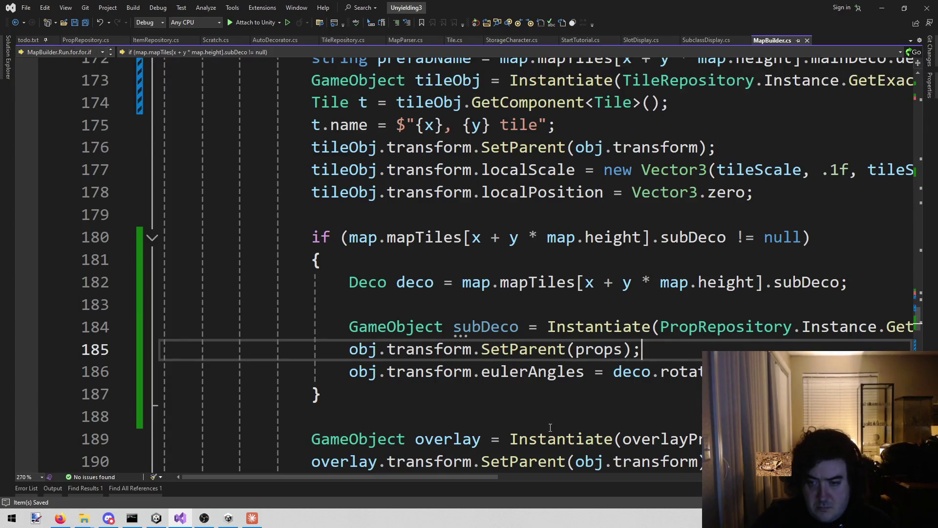
Add obj.transform.SetParent(tileObj); on a new line below SetParent(props)
{"action": "scroll", "coordinate": [422, 476], "scroll_direction": "right", "scroll_amount": 2}
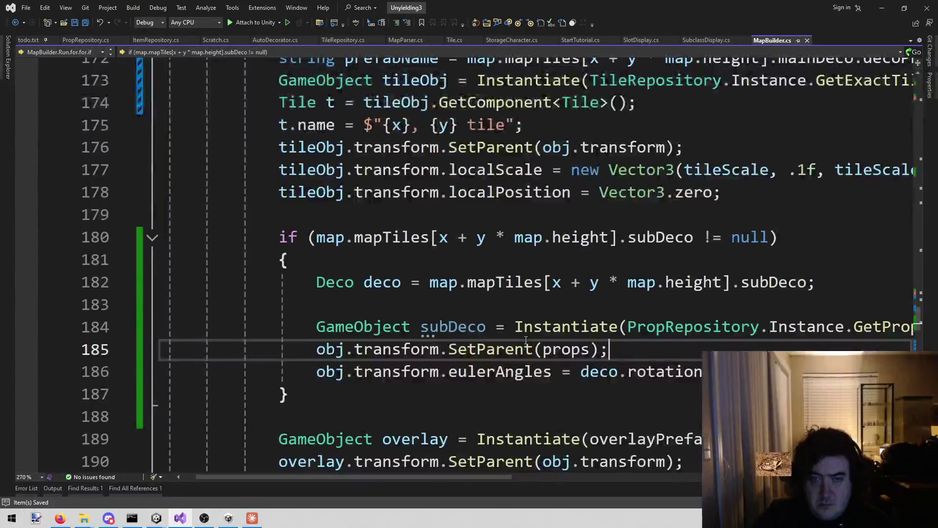
{"action": "scroll", "coordinate": [479, 259], "scroll_direction": "up", "scroll_amount": 2}
{"action": "left_click", "coordinate": [427, 224]}
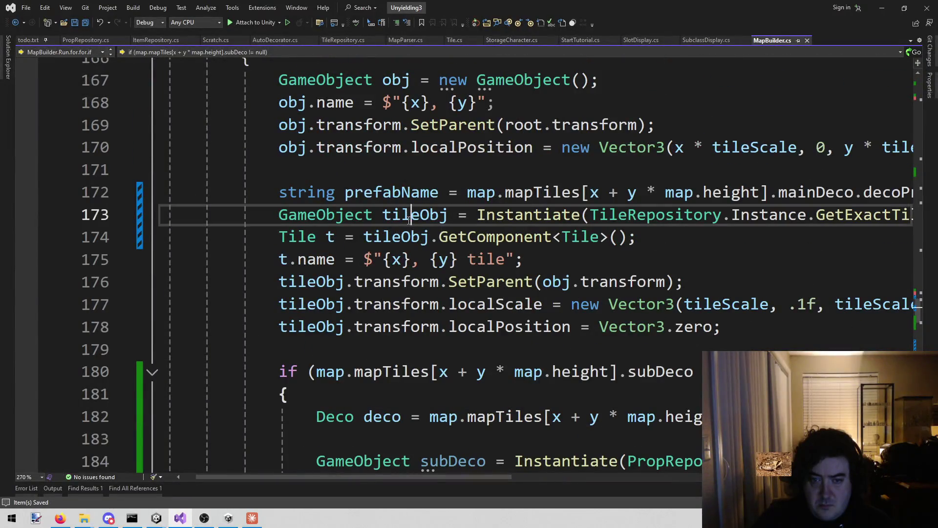
{"action": "scroll", "coordinate": [382, 338], "scroll_direction": "down", "scroll_amount": 1}
{"action": "mouse_move", "coordinate": [444, 243]}
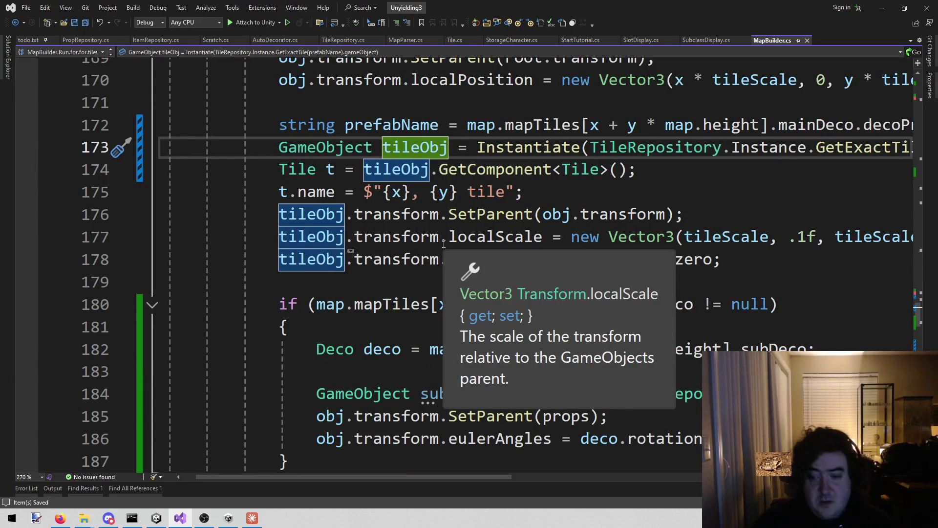
{"action": "scroll", "coordinate": [443, 243], "scroll_direction": "down", "scroll_amount": 1}
{"action": "left_click", "coordinate": [443, 372]}
{"action": "left_click", "coordinate": [609, 348]}
{"action": "key", "text": "Return"}
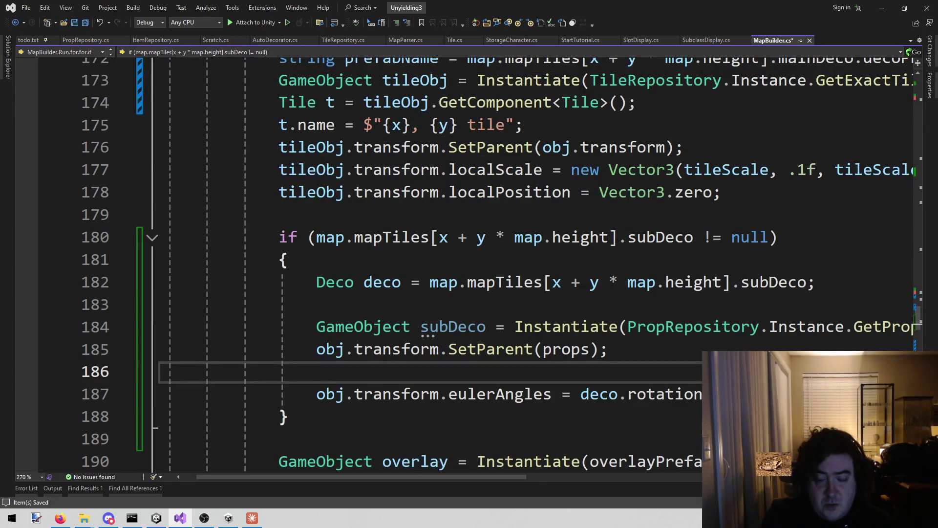
{"action": "type", "text": "obj."}
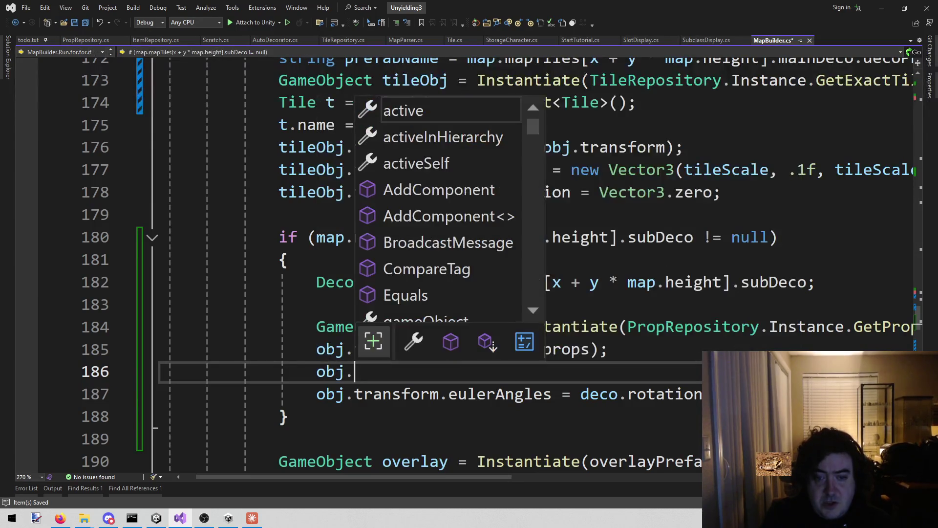
{"action": "type", "text": "transform."}
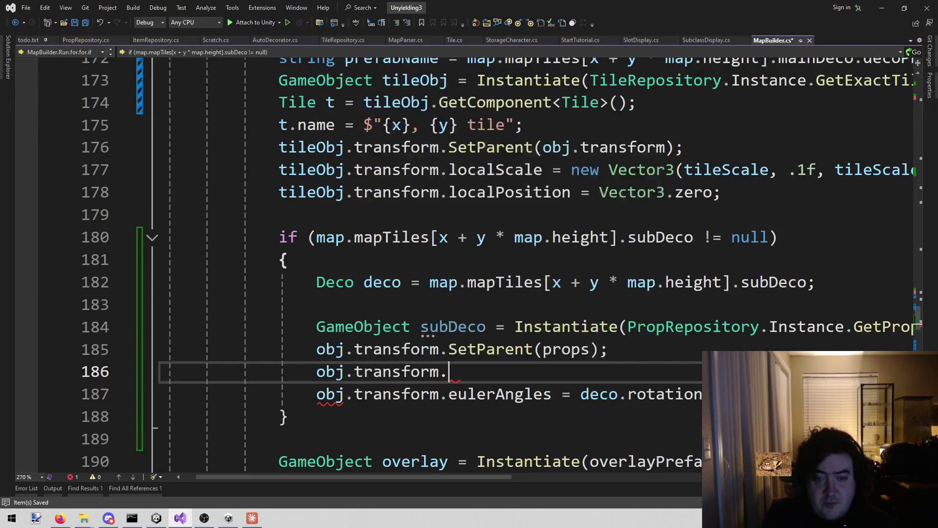
{"action": "type", "text": "setp("}
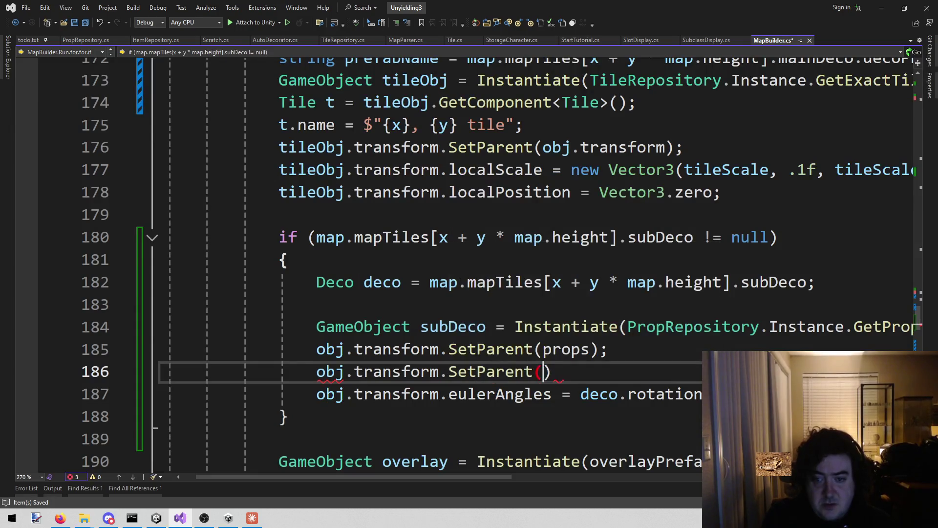
{"action": "type", "text": "tild"}
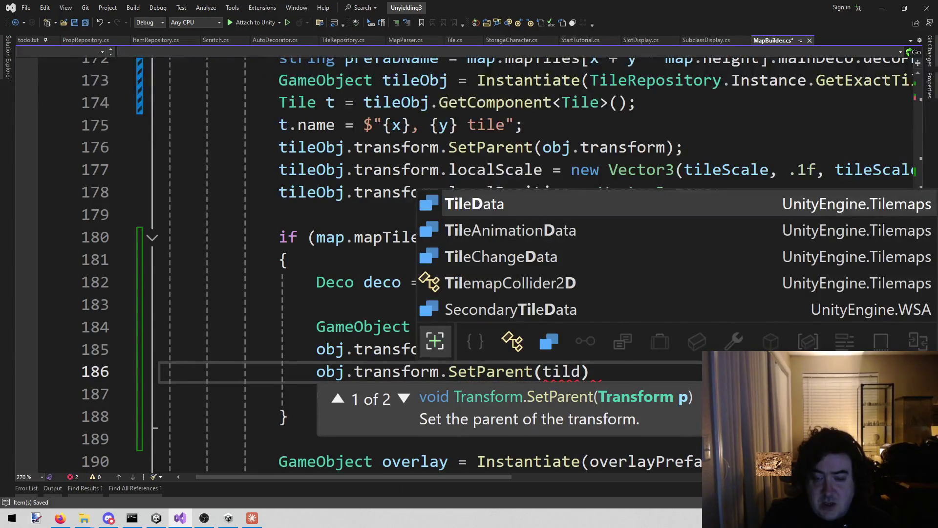
{"action": "key", "text": "BackSpace"}
{"action": "type", "text": "eo"}
{"action": "key", "text": "Tab"}
{"action": "type", "text": ");"}
Change the argument to tileObj.transform, add a blank line after it, and save MapBuilder.cs
{"action": "key", "text": "Down"}
{"action": "key", "text": "ctrl+s"}
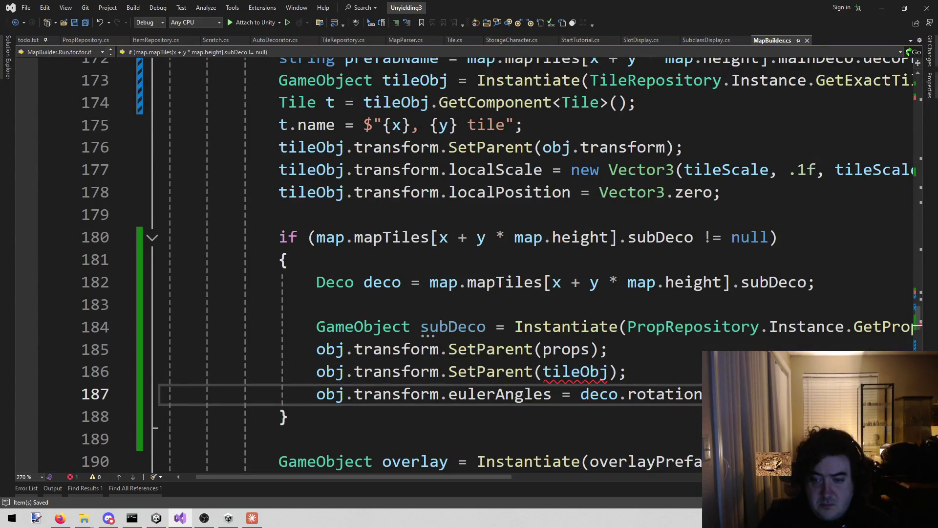
{"action": "key", "text": "End"}
{"action": "key", "text": "Return"}
{"action": "key", "text": "Up"}
{"action": "key", "text": "Up"}
{"action": "key", "text": "End"}
{"action": "key", "text": "Left"}
{"action": "key", "text": "Left"}
{"action": "type", "text": ".tra"}
{"action": "key", "text": "Tab"}
{"action": "key", "text": "ctrl+s"}
{"action": "left_click", "coordinate": [316, 416]}
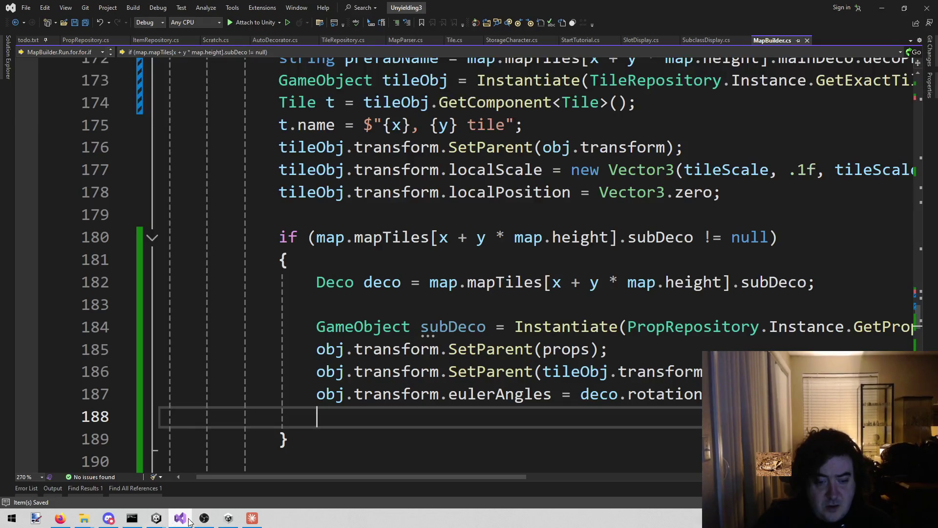
Play the scene in Unity and open the KeyNotFoundException's source line from the Console
{"action": "mouse_move", "coordinate": [159, 520]}
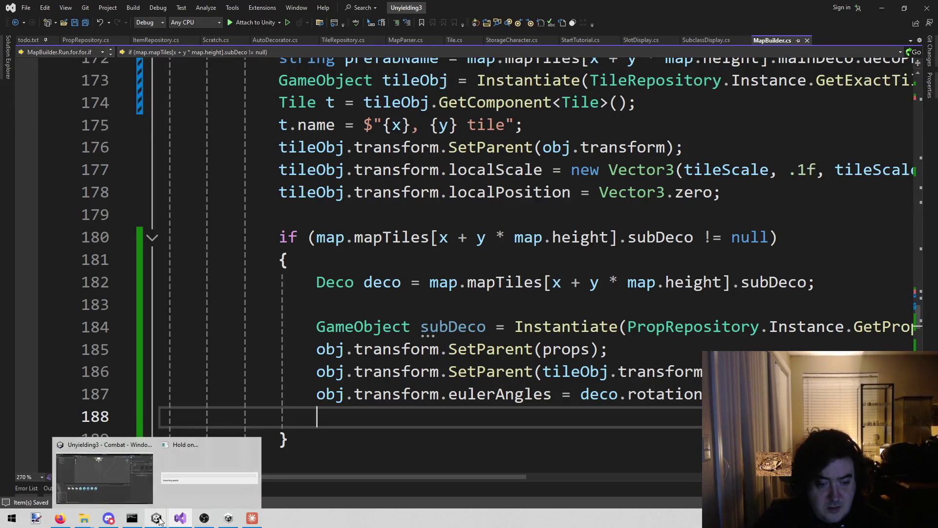
{"action": "left_click", "coordinate": [190, 455]}
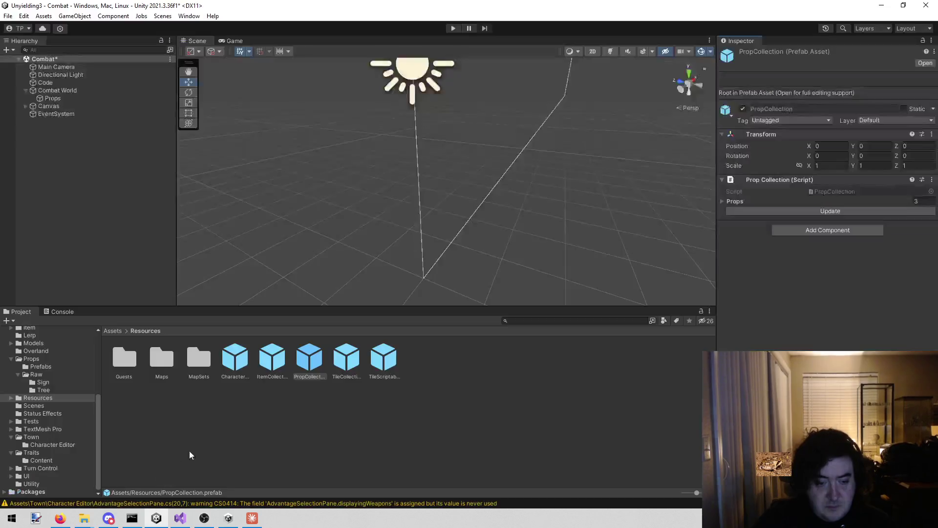
{"action": "left_click", "coordinate": [453, 28]}
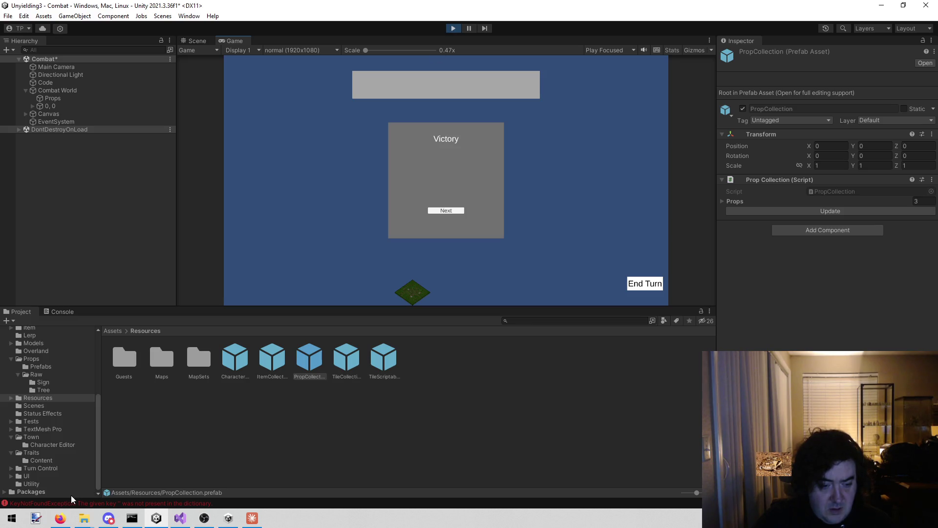
{"action": "left_click", "coordinate": [69, 313]}
{"action": "left_click", "coordinate": [99, 338]}
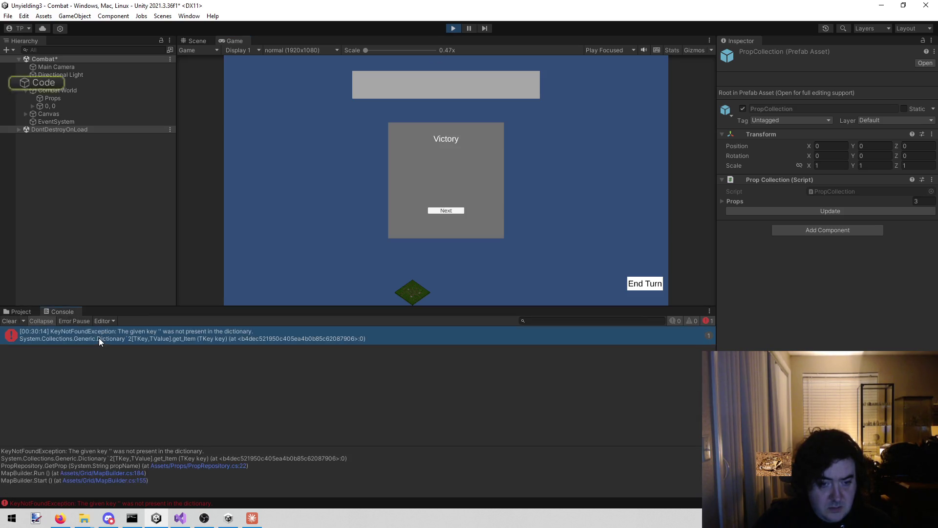
{"action": "double_click", "coordinate": [99, 338]}
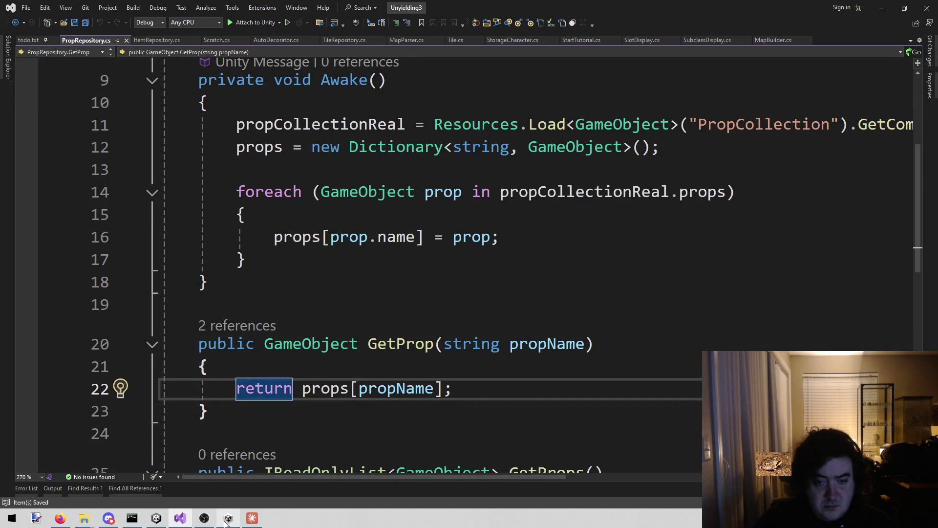
Trace GetProp's callers back to the subDeco GetProp call in MapBuilder.cs
{"action": "key", "text": "Up"}
{"action": "key", "text": "Up"}
{"action": "key", "text": "Up"}
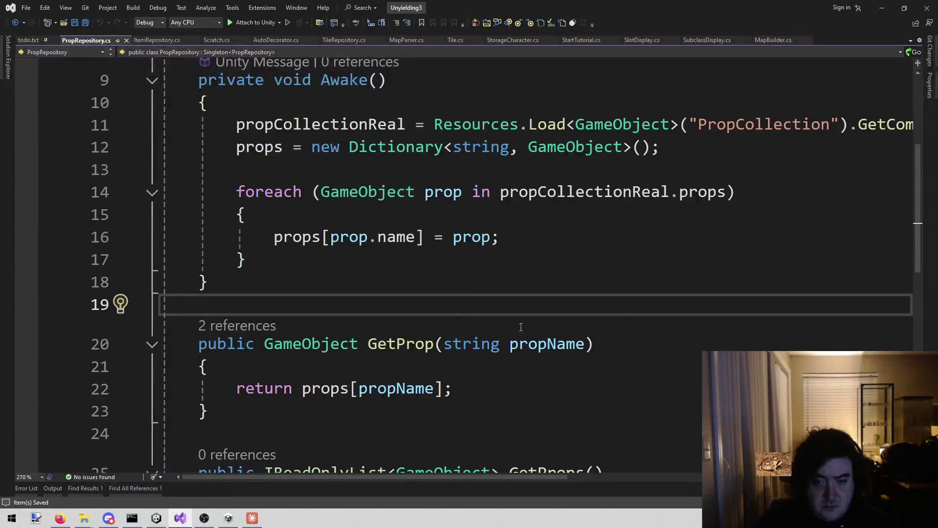
{"action": "left_click", "coordinate": [547, 343]}
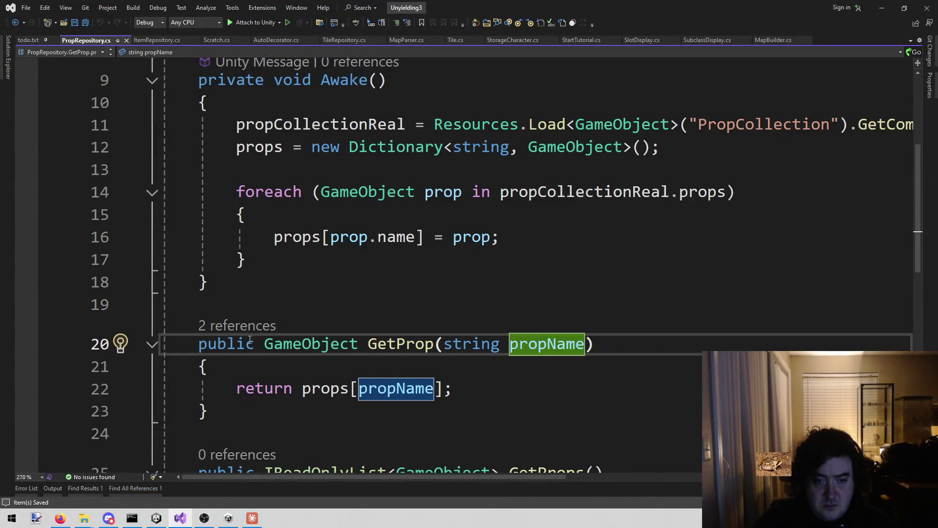
{"action": "left_click", "coordinate": [242, 326]}
{"action": "double_click", "coordinate": [294, 288]}
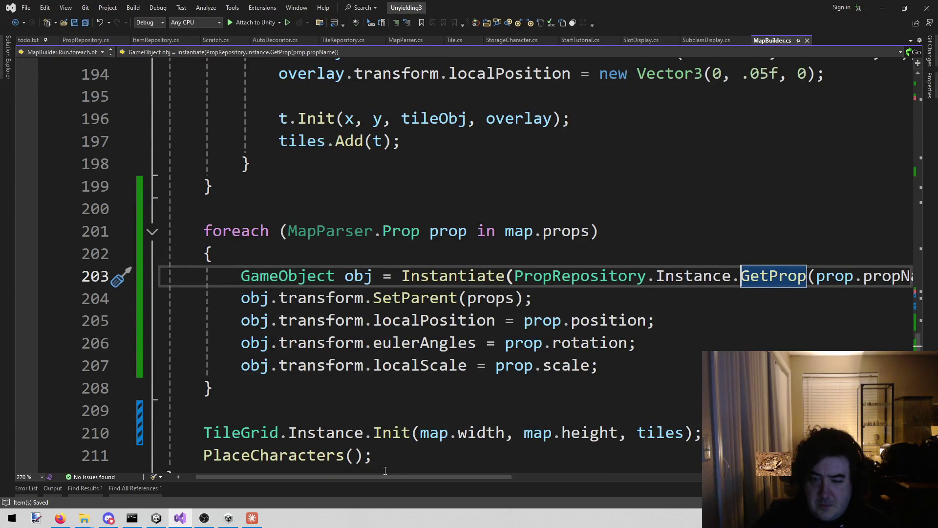
{"action": "scroll", "coordinate": [659, 384], "scroll_direction": "up", "scroll_amount": 5}
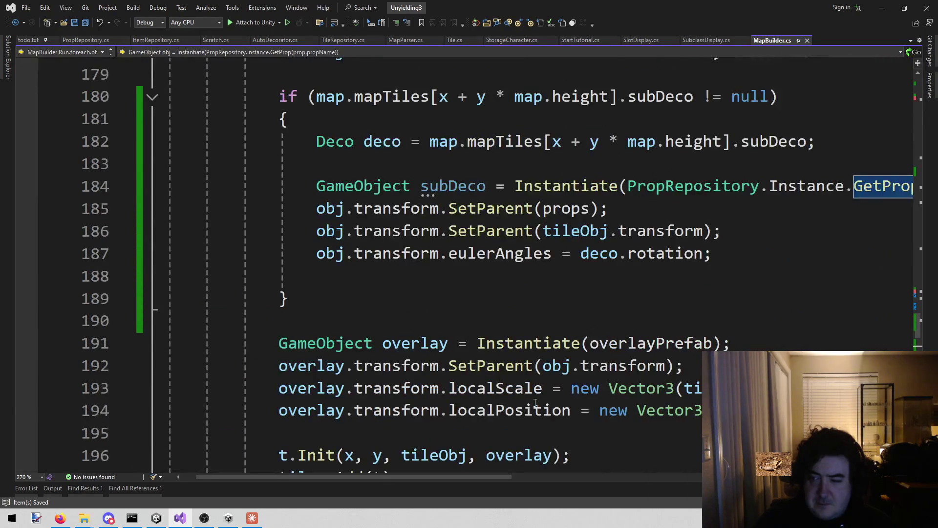
{"action": "mouse_move", "coordinate": [418, 477]}
{"action": "left_mouse_down"}
{"action": "mouse_move", "coordinate": [584, 475]}
{"action": "mouse_move", "coordinate": [439, 495]}
{"action": "mouse_move", "coordinate": [559, 506]}
{"action": "mouse_move", "coordinate": [454, 517]}
{"action": "mouse_move", "coordinate": [498, 520]}
{"action": "mouse_move", "coordinate": [457, 522]}
{"action": "mouse_move", "coordinate": [465, 521]}
{"action": "left_mouse_up"}
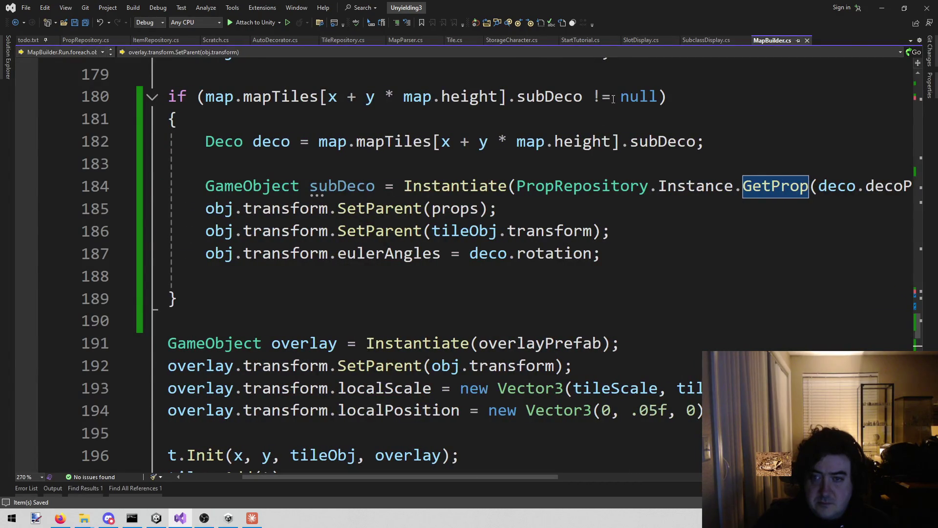
Rewrite the line 180 check as subDeco.decoPrefab != ""
{"action": "left_click", "coordinate": [582, 96]}
{"action": "type", "text": "."}
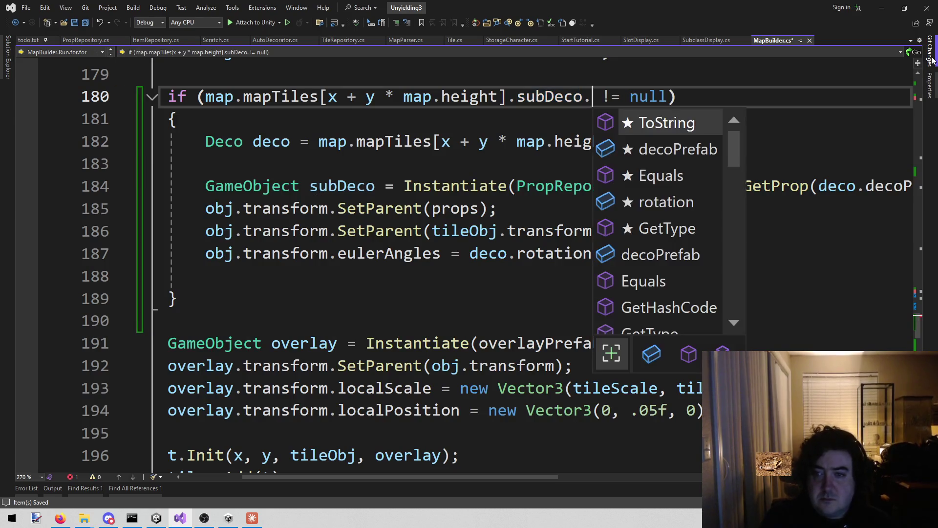
{"action": "key", "text": "Down"}
{"action": "key", "text": "Tab"}
{"action": "key", "text": "ctrl+Right"}
{"action": "key", "text": "ctrl+Right"}
{"action": "key", "text": "ctrl+shift+Right"}
{"action": "type", "text": "\"\""}
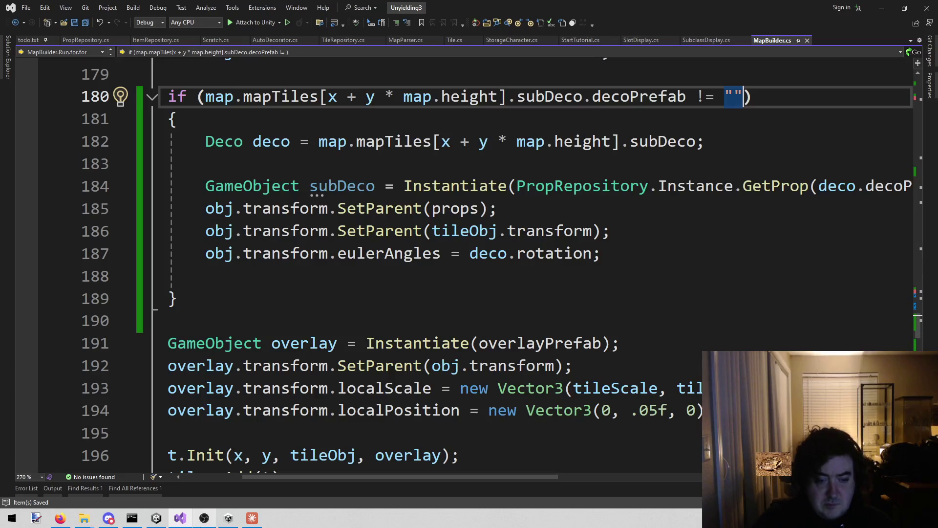
{"action": "mouse_move", "coordinate": [232, 520]}
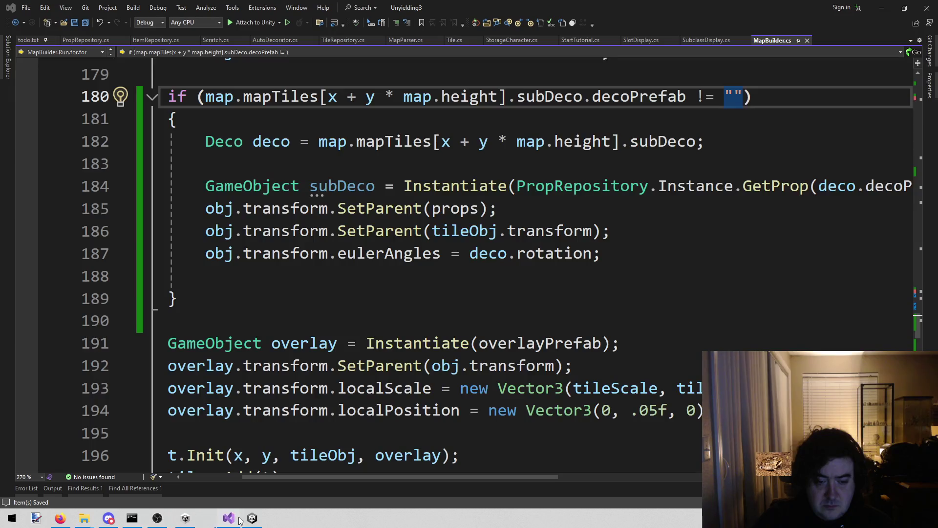
Stop and restart Play mode in Unity with the updated code, then return to Visual Studio
{"action": "left_click", "coordinate": [253, 518]}
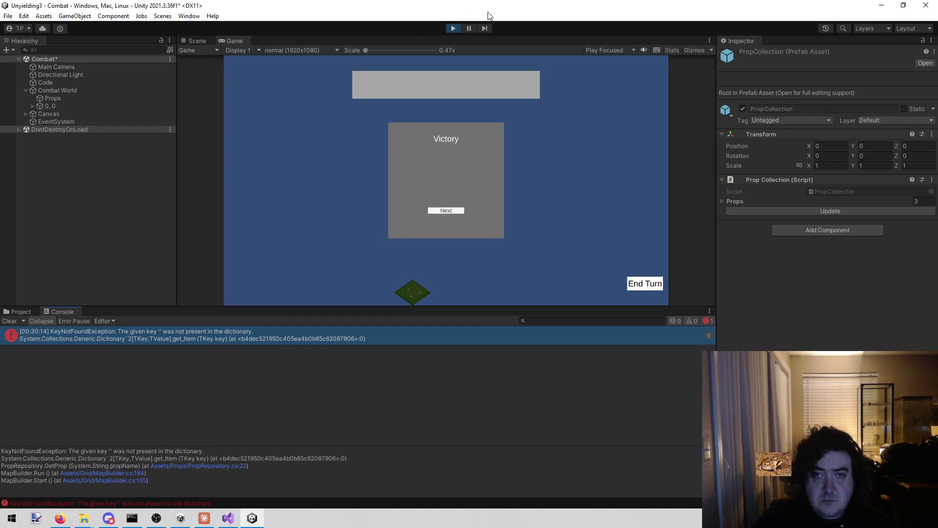
{"action": "left_click", "coordinate": [452, 28]}
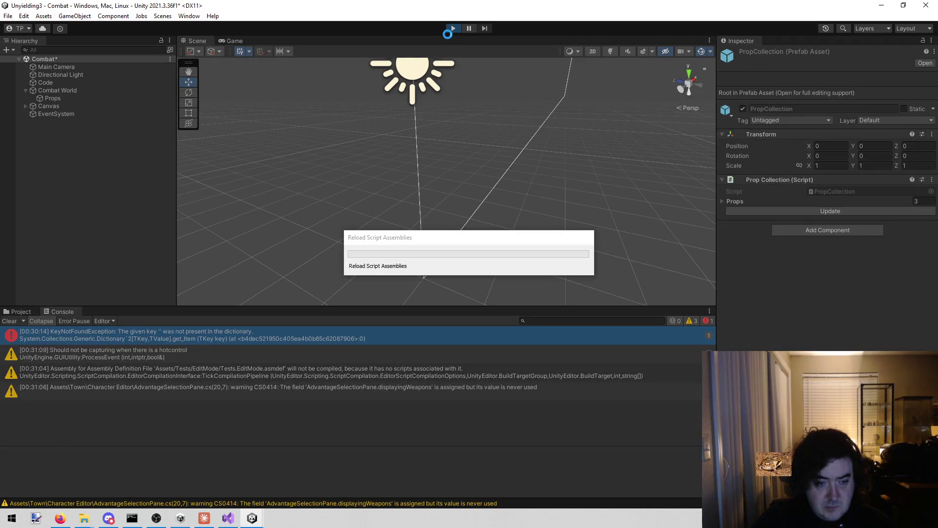
{"action": "left_click", "coordinate": [452, 29]}
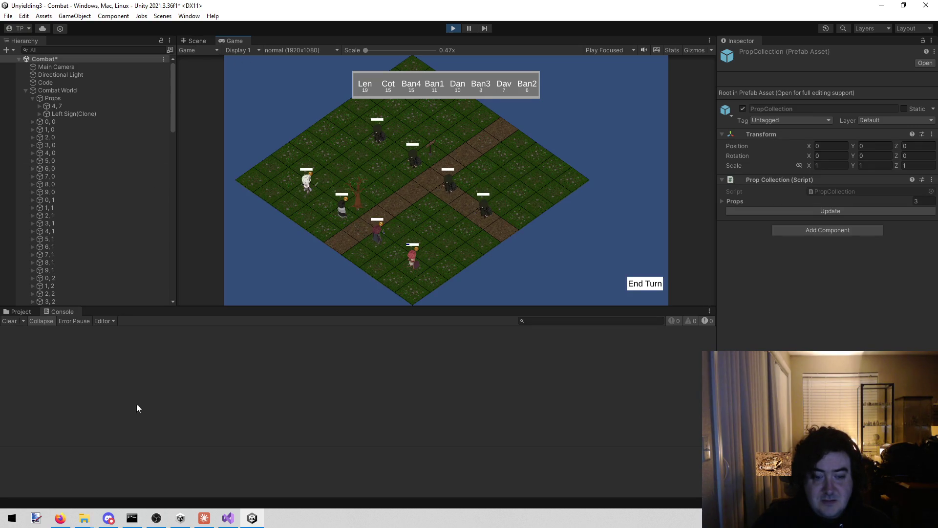
{"action": "left_click", "coordinate": [234, 522]}
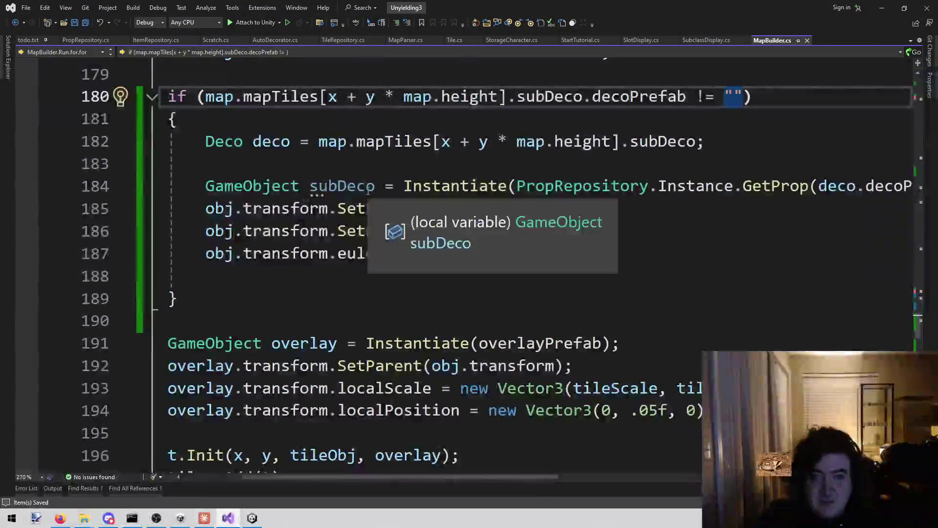
{"action": "left_click", "coordinate": [323, 279]}
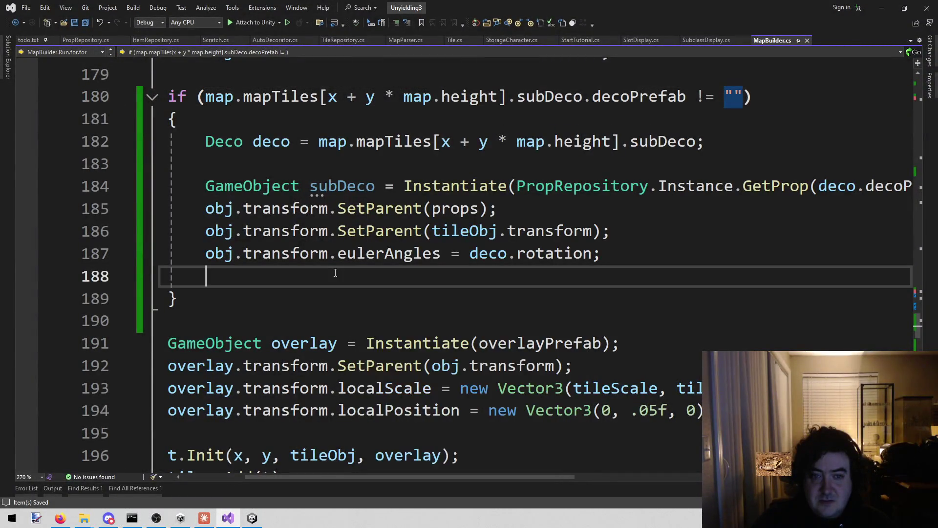
{"action": "scroll", "coordinate": [323, 282], "scroll_direction": "up", "scroll_amount": 2}
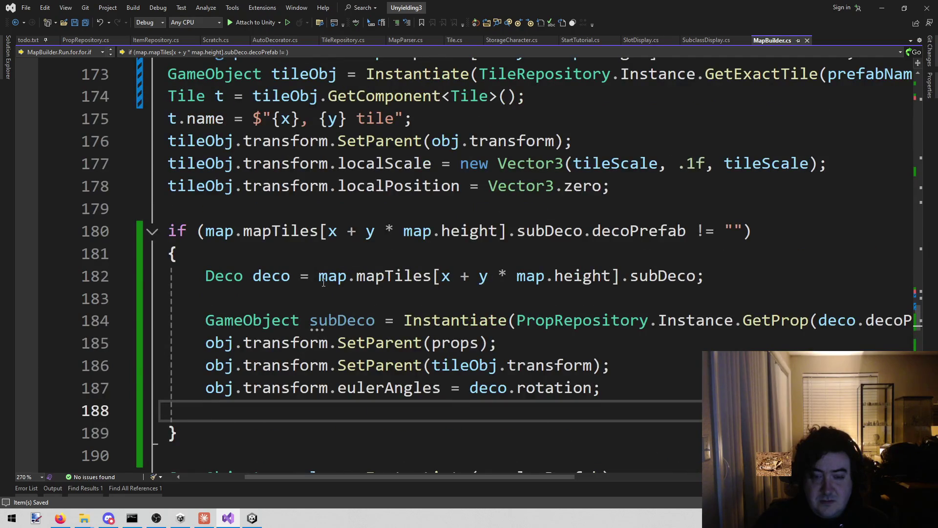
{"action": "scroll", "coordinate": [323, 282], "scroll_direction": "up", "scroll_amount": 2}
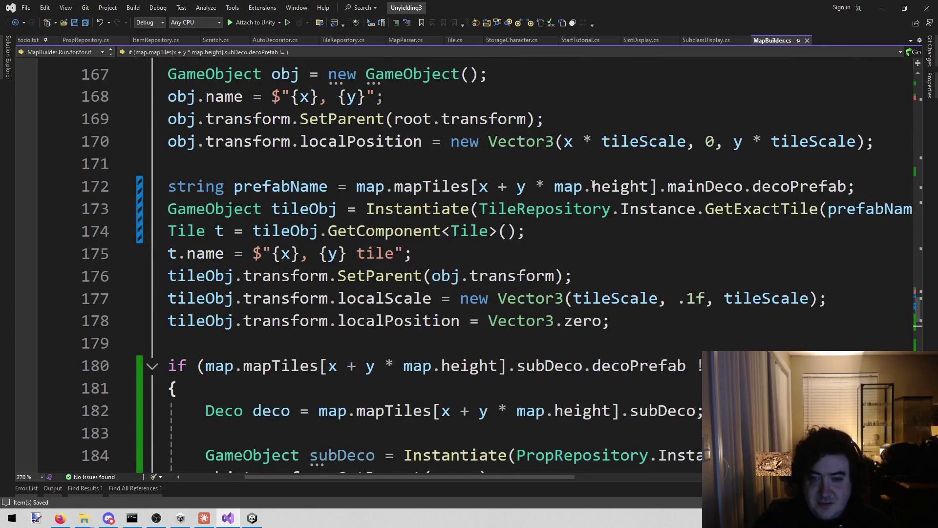
{"action": "scroll", "coordinate": [513, 322], "scroll_direction": "down", "scroll_amount": 2}
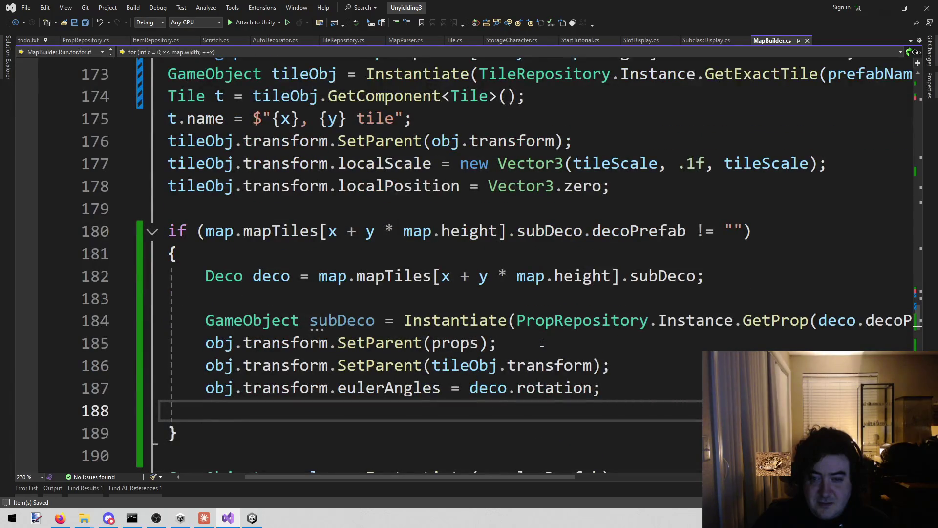
{"action": "scroll", "coordinate": [542, 342], "scroll_direction": "up", "scroll_amount": 3}
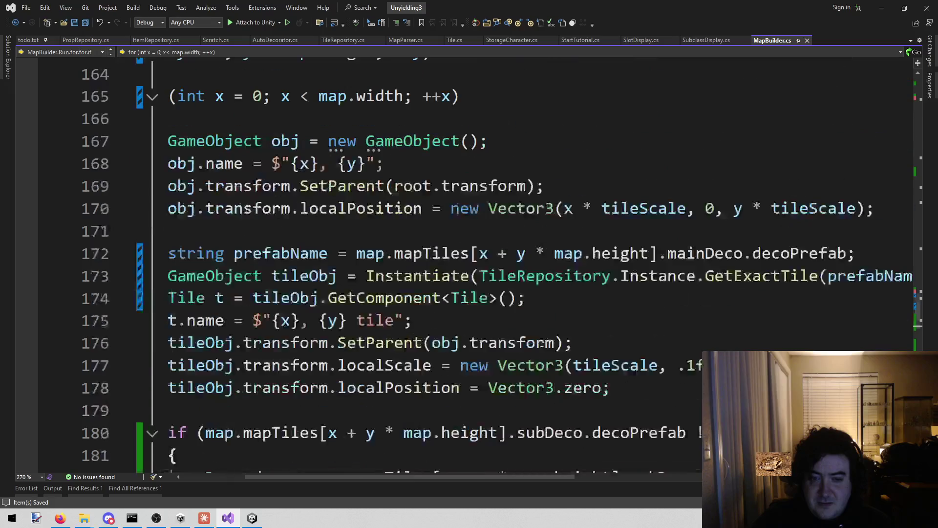
{"action": "scroll", "coordinate": [542, 342], "scroll_direction": "down", "scroll_amount": 2}
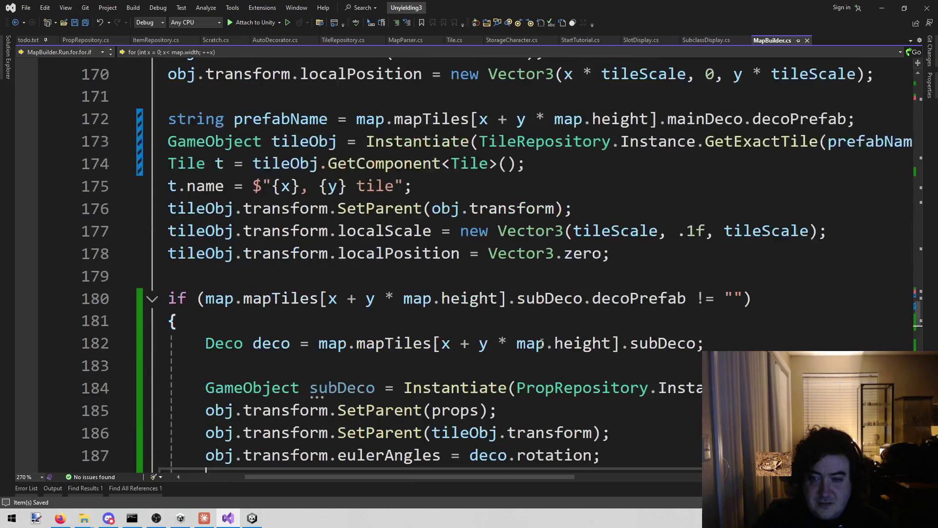
{"action": "left_click", "coordinate": [250, 516]}
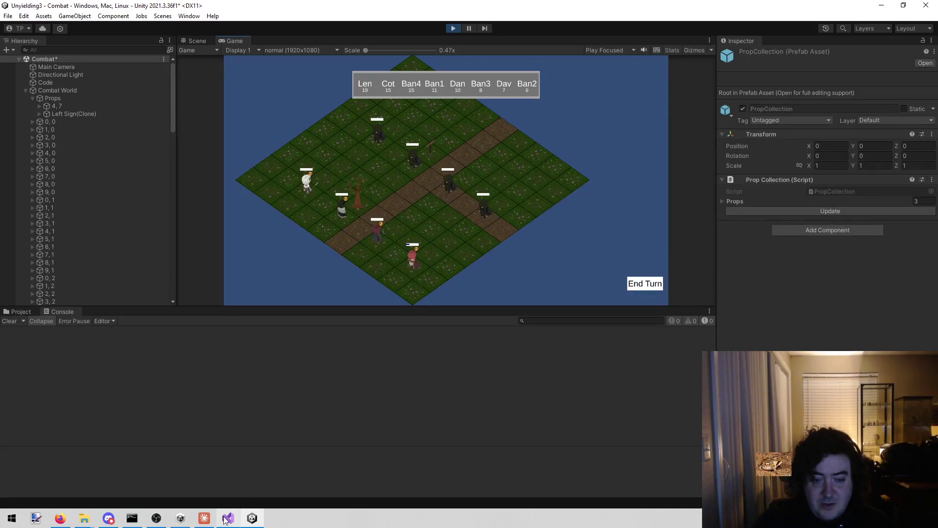
{"action": "mouse_move", "coordinate": [222, 517]}
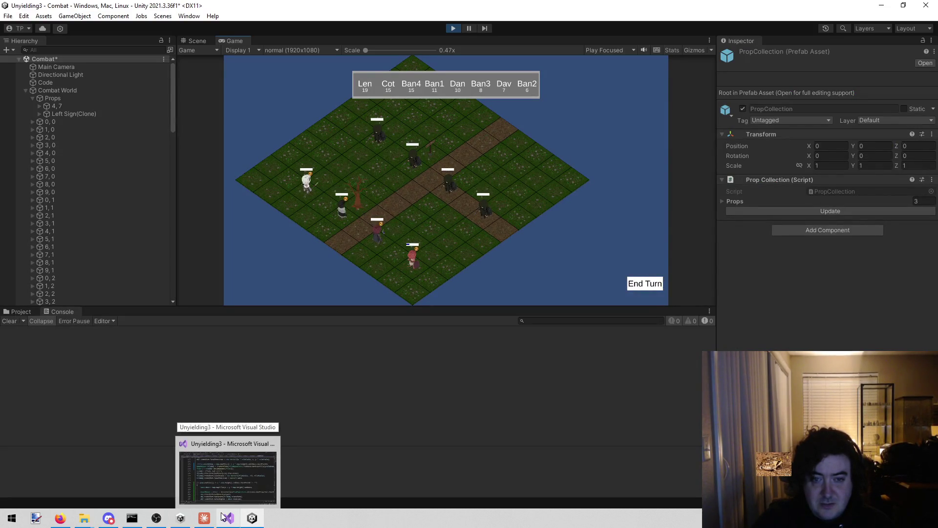
{"action": "left_click", "coordinate": [227, 464]}
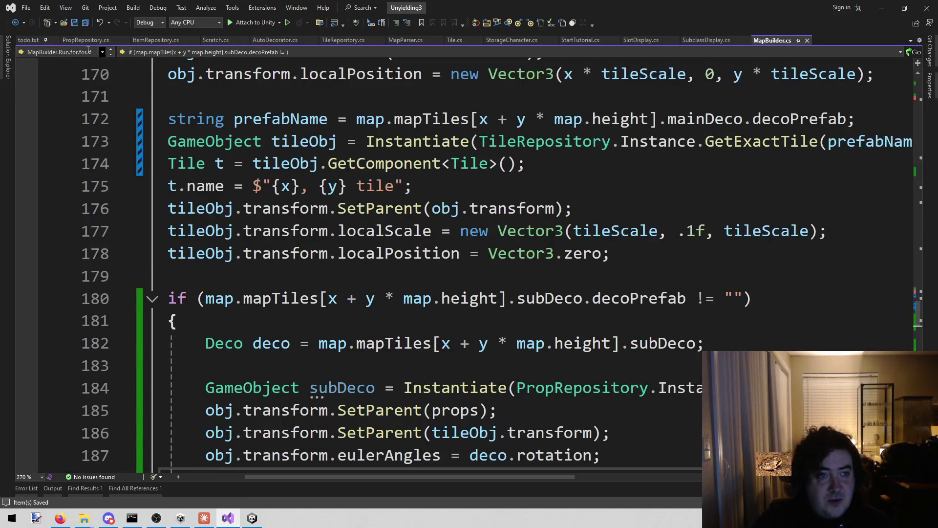
{"action": "left_click", "coordinate": [409, 275]}
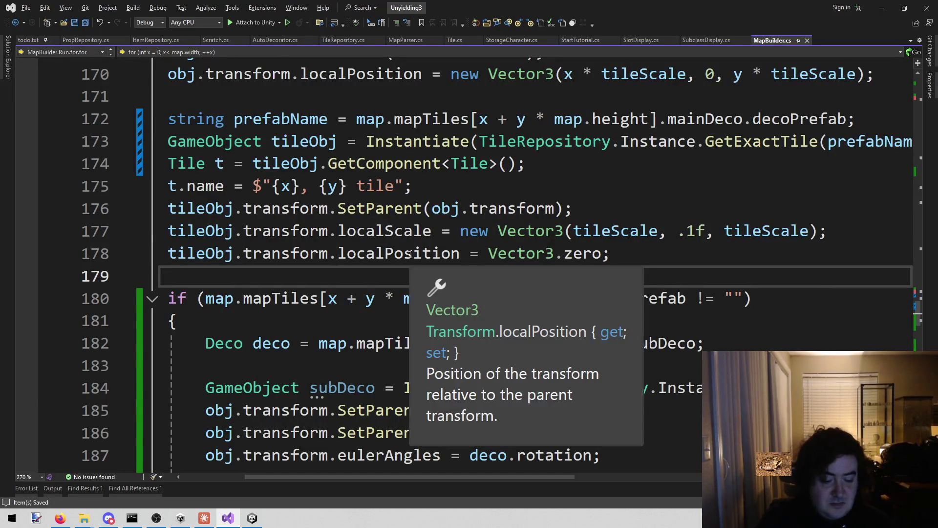
Search TestMap.txt for 'alive' to find the Alive Tree tile at 4, 7
{"action": "key", "text": "alt+shift+o"}
{"action": "type", "text": "testmap"}
{"action": "key", "text": "Return"}
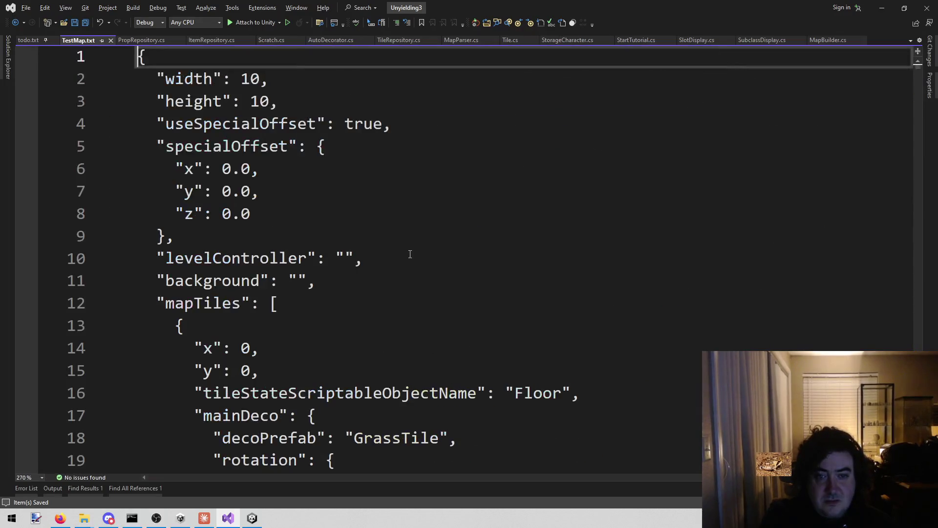
{"action": "key", "text": "ctrl+f"}
{"action": "type", "text": "alive"}
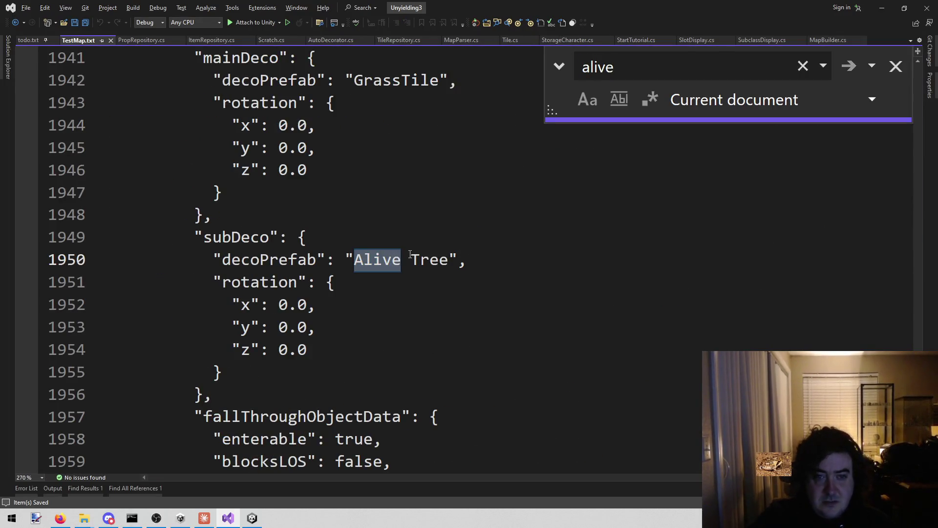
{"action": "scroll", "coordinate": [410, 254], "scroll_direction": "up", "scroll_amount": 4}
{"action": "mouse_move", "coordinate": [236, 260]}
{"action": "left_mouse_down"}
{"action": "mouse_move", "coordinate": [258, 261]}
{"action": "mouse_move", "coordinate": [250, 282]}
{"action": "left_mouse_up"}
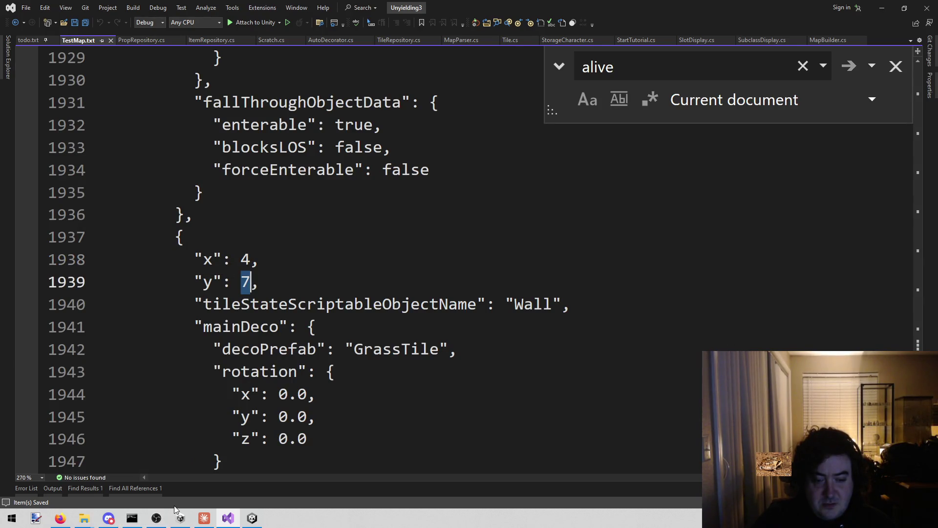
{"action": "left_click", "coordinate": [253, 518]}
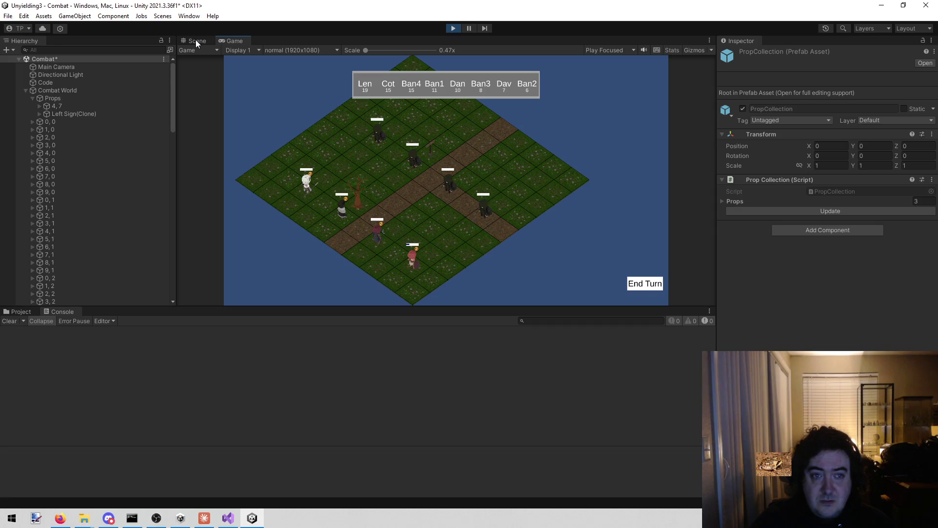
Maximize and restore the Game view, then switch to the Scene view
{"action": "key", "text": "shift+space"}
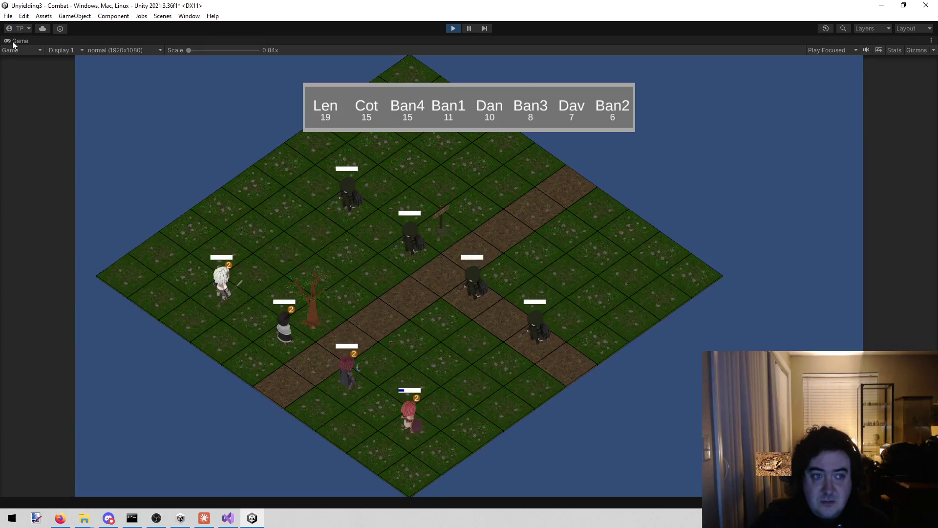
{"action": "right_click", "coordinate": [13, 43]}
{"action": "left_click", "coordinate": [29, 69]}
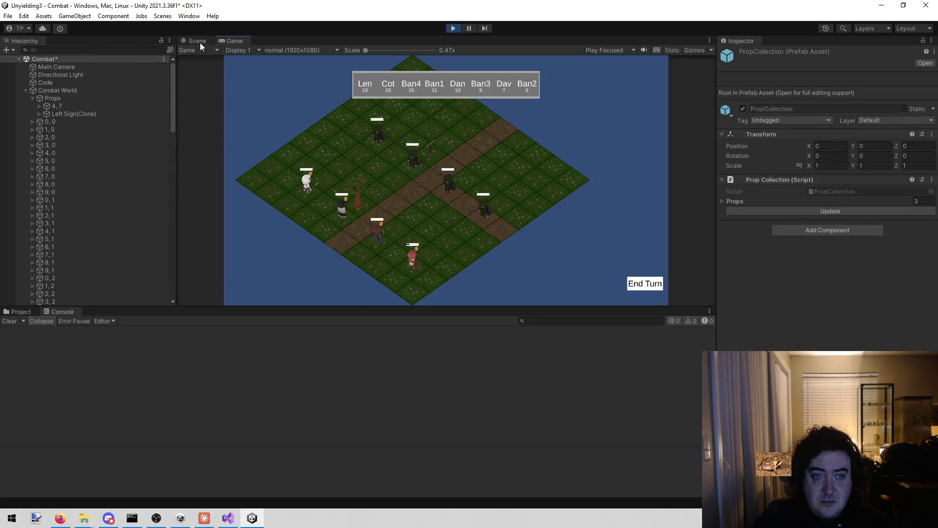
{"action": "left_click", "coordinate": [200, 42]}
Select the tree on the board and its Alive Tree(Clone) parent, then stop Play mode
{"action": "scroll", "coordinate": [441, 168], "scroll_direction": "up", "scroll_amount": 5}
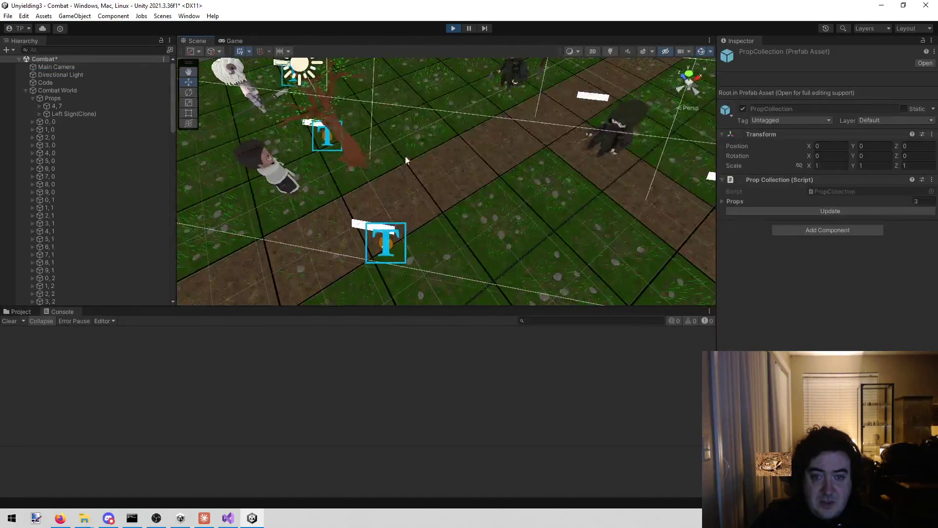
{"action": "left_click", "coordinate": [355, 142]}
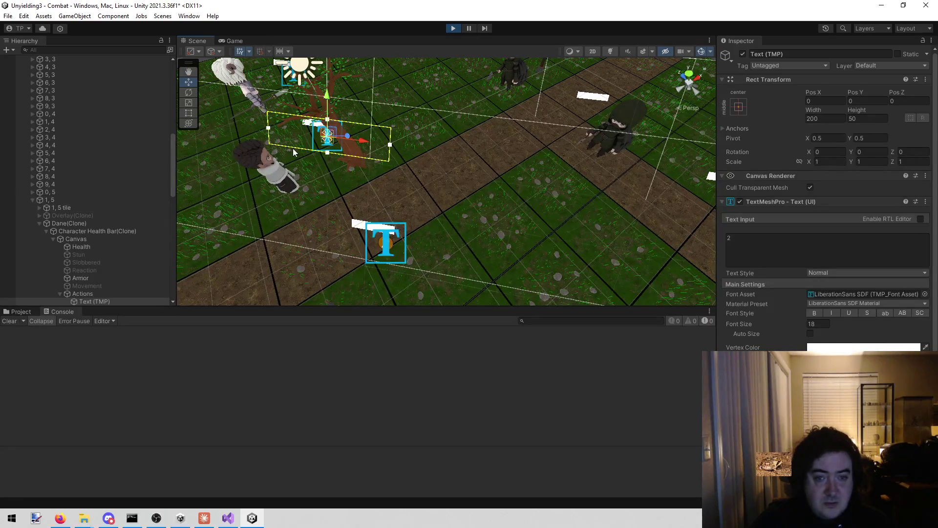
{"action": "left_click", "coordinate": [352, 164]}
{"action": "left_click", "coordinate": [352, 165]}
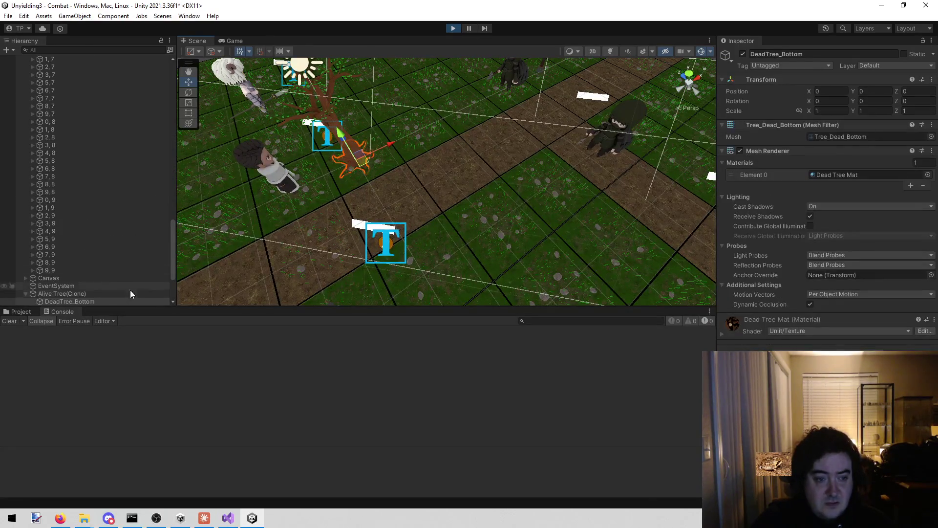
{"action": "scroll", "coordinate": [101, 301], "scroll_direction": "down", "scroll_amount": 3}
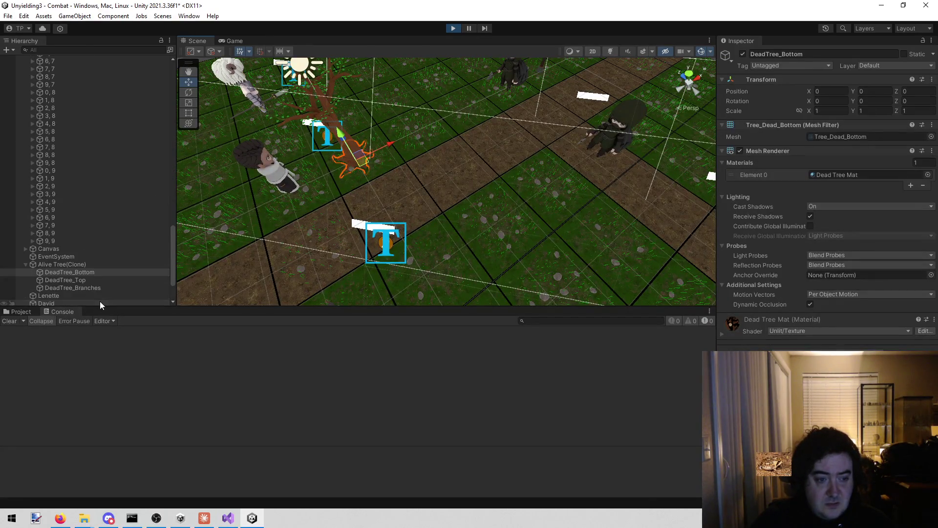
{"action": "left_click", "coordinate": [100, 266]}
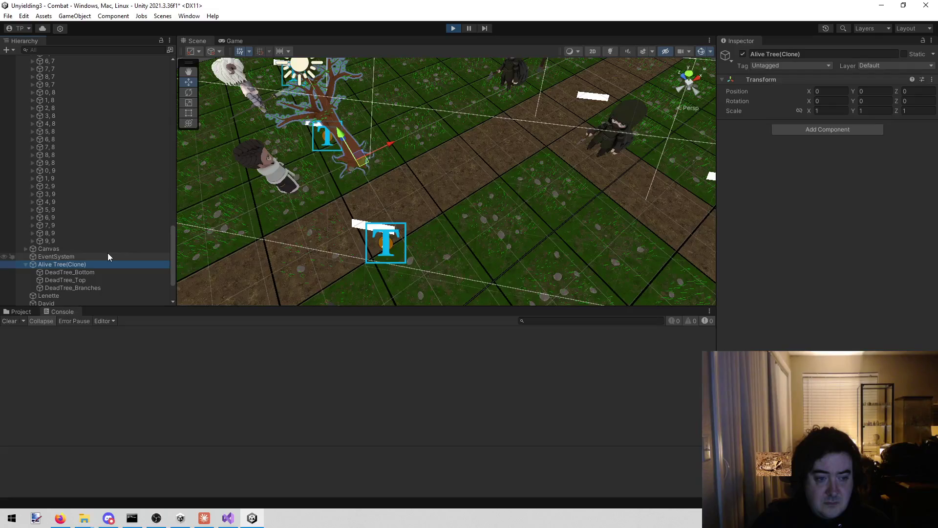
{"action": "left_click", "coordinate": [453, 29]}
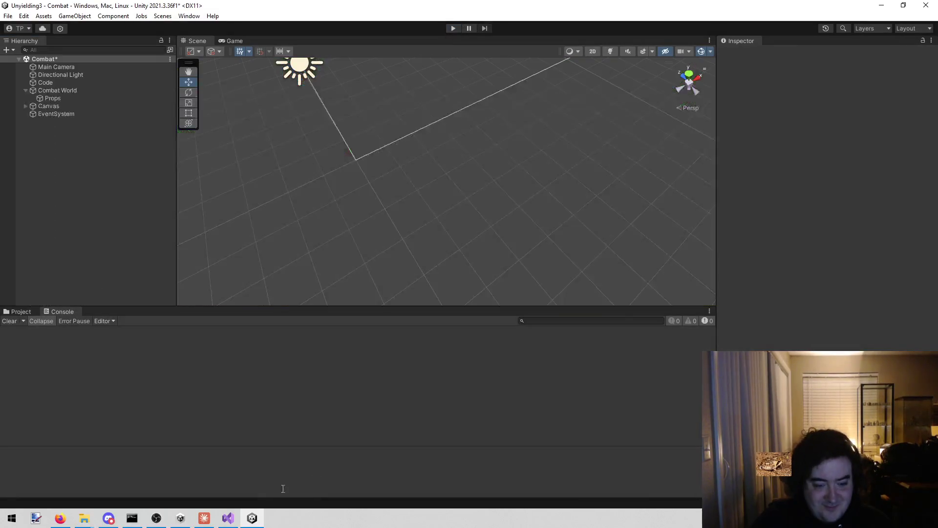
{"action": "left_click", "coordinate": [228, 518]}
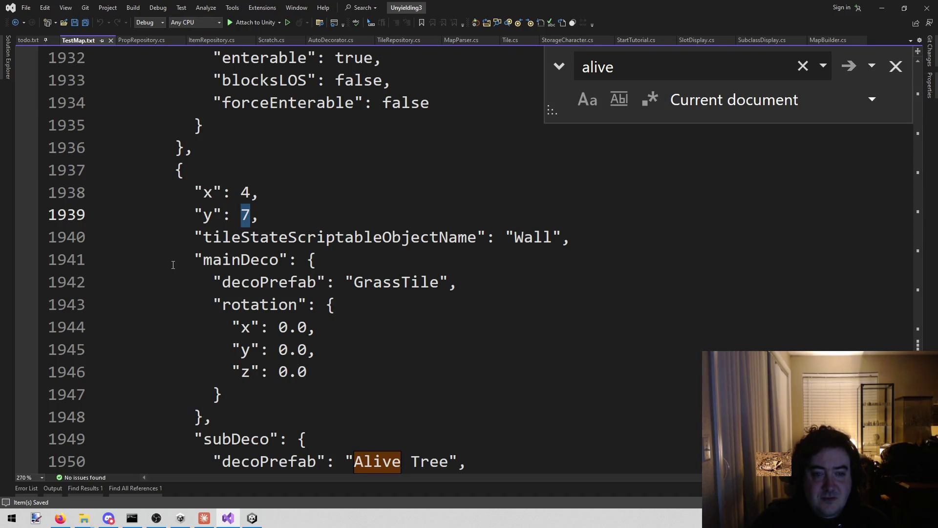
Look through MapParser.cs, then scroll MapBuilder.cs down to the subDeco block
{"action": "left_click", "coordinate": [457, 39]}
{"action": "mouse_move", "coordinate": [376, 287]}
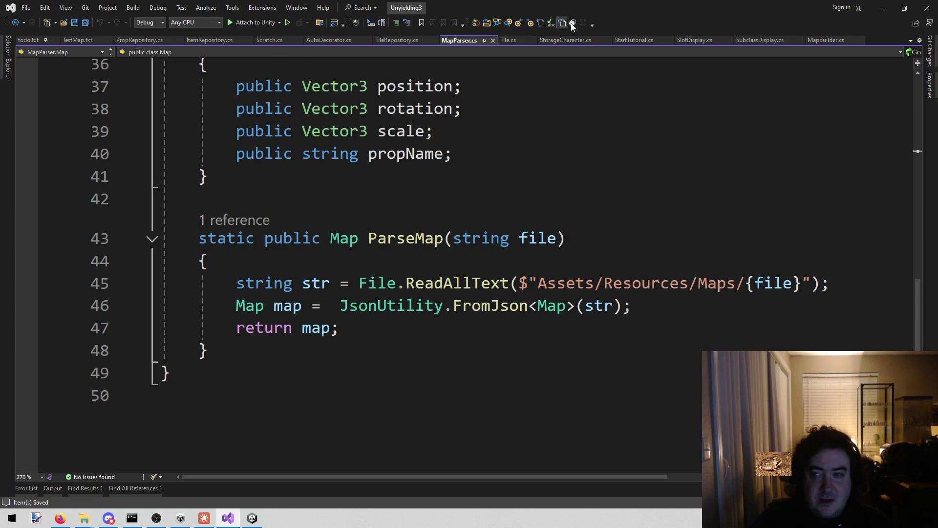
{"action": "left_click", "coordinate": [815, 41]}
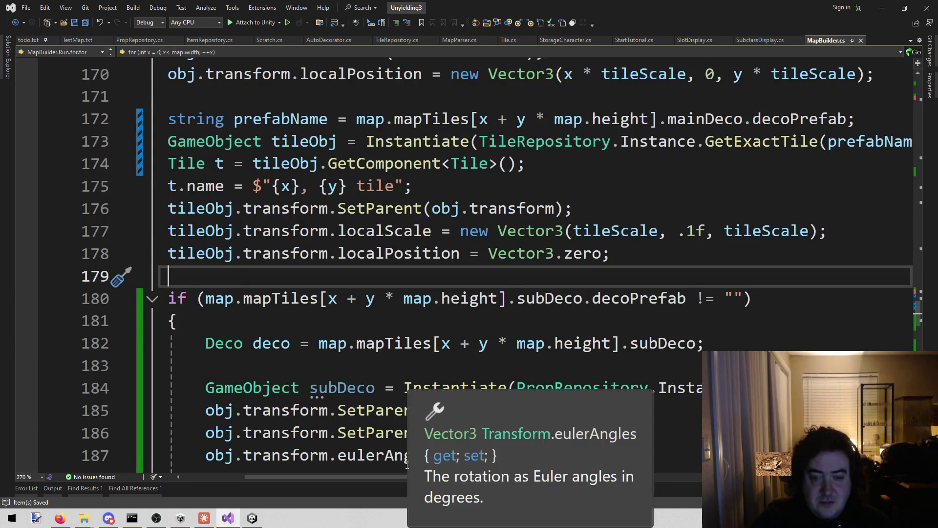
{"action": "left_click_drag", "start_coordinate": [374, 476], "coordinate": [342, 477]}
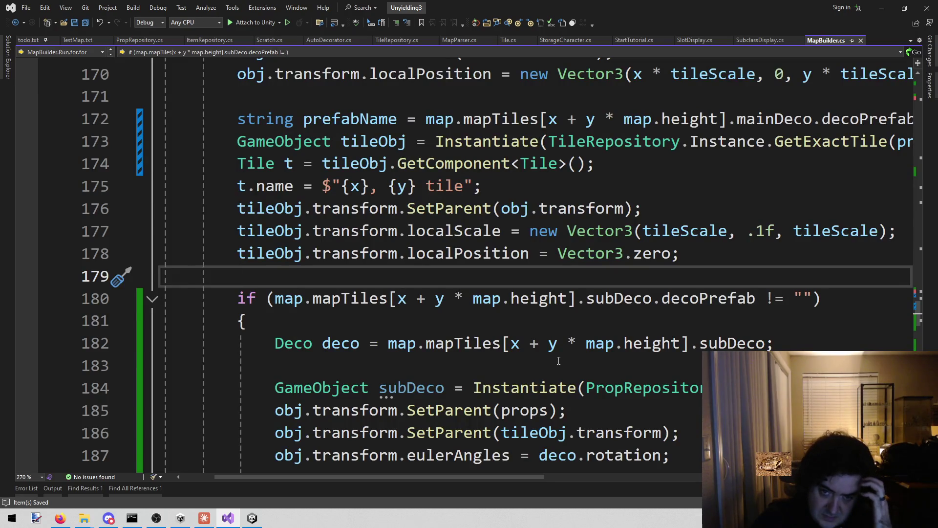
{"action": "scroll", "coordinate": [554, 364], "scroll_direction": "down", "scroll_amount": 2}
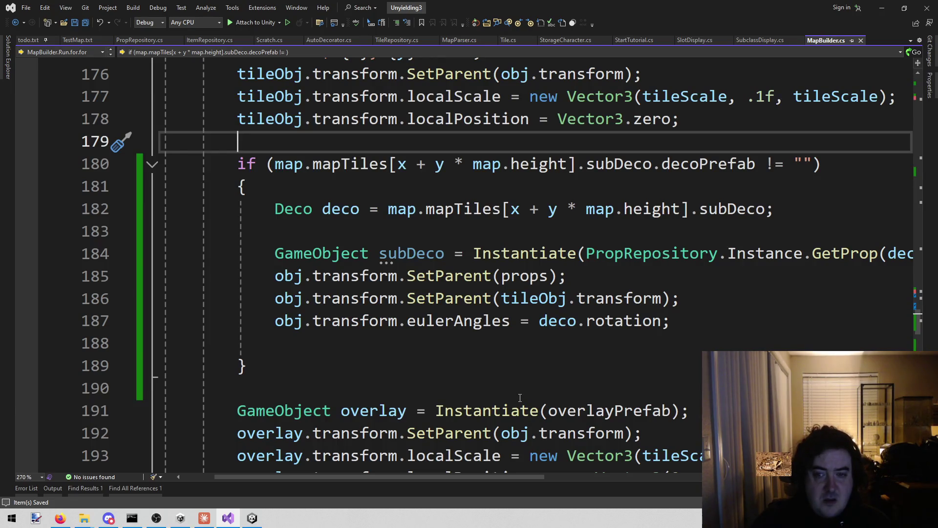
{"action": "mouse_move", "coordinate": [514, 404]}
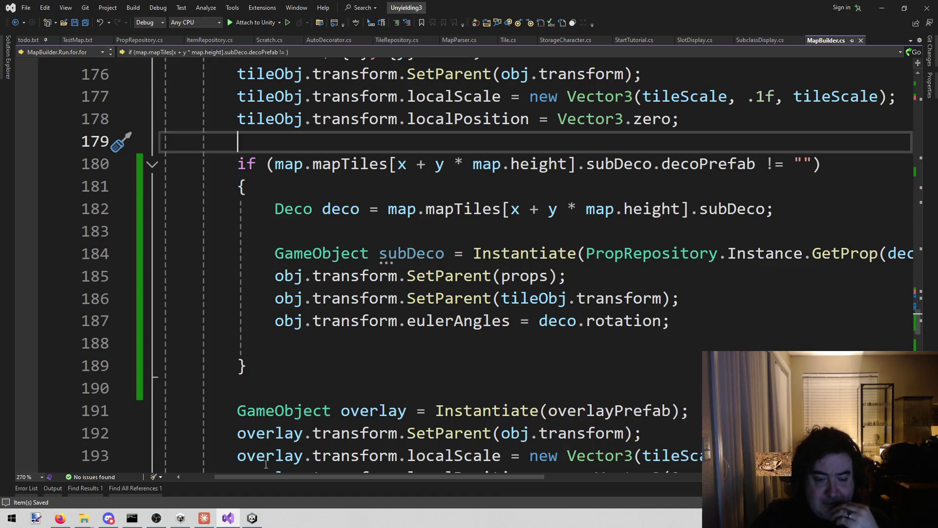
{"action": "mouse_move", "coordinate": [60, 522]}
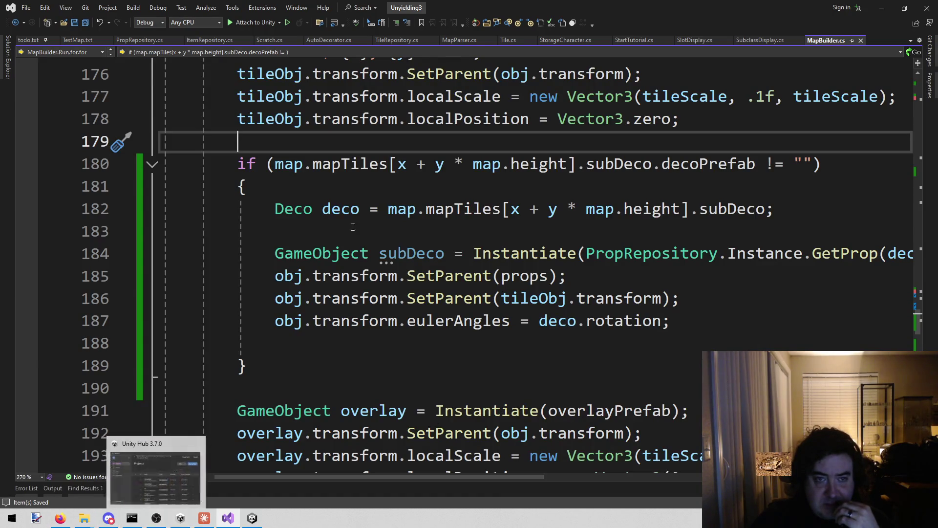
Review TestMap.txt and switch back and forth between Visual Studio and Unity
{"action": "left_click", "coordinate": [88, 39]}
{"action": "scroll", "coordinate": [425, 268], "scroll_direction": "up", "scroll_amount": 2}
{"action": "scroll", "coordinate": [424, 268], "scroll_direction": "down", "scroll_amount": 1}
{"action": "scroll", "coordinate": [424, 268], "scroll_direction": "up", "scroll_amount": 4}
{"action": "scroll", "coordinate": [425, 265], "scroll_direction": "down", "scroll_amount": 4}
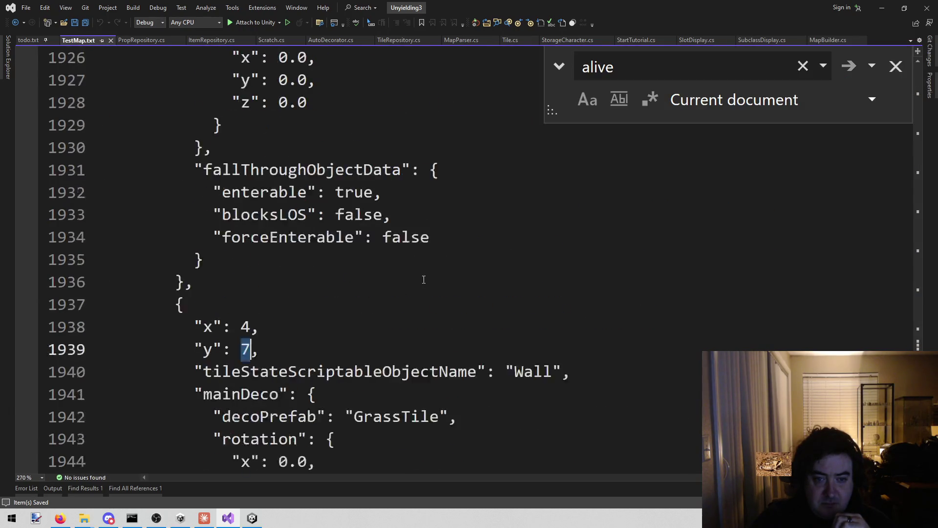
{"action": "left_click", "coordinate": [881, 11]}
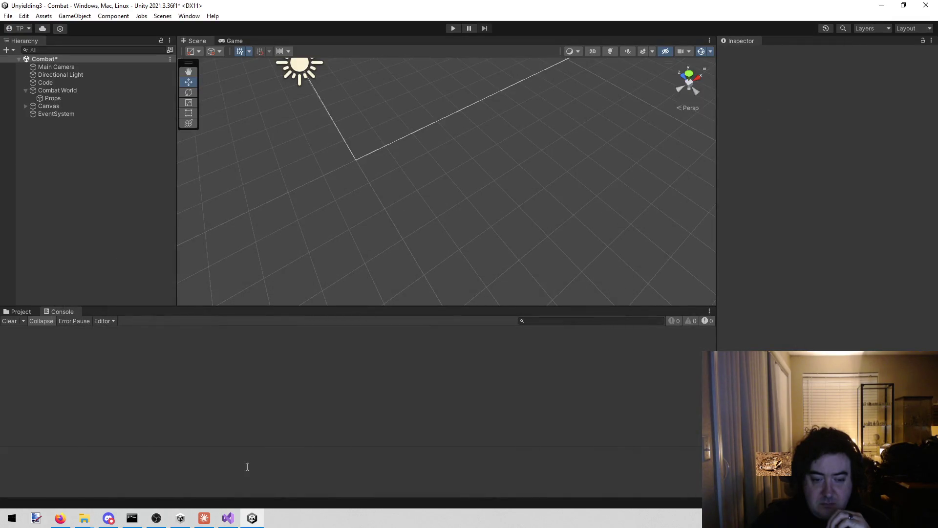
{"action": "left_click", "coordinate": [228, 519]}
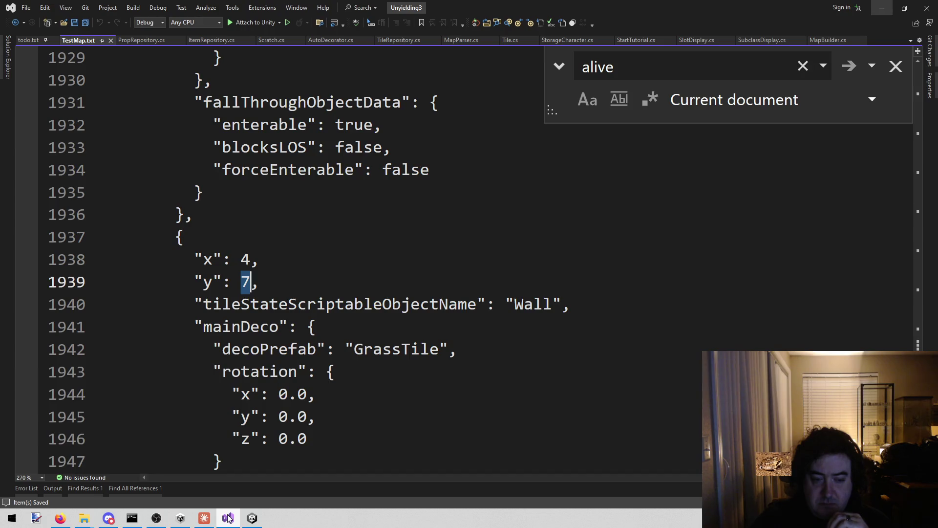
{"action": "mouse_move", "coordinate": [253, 517]}
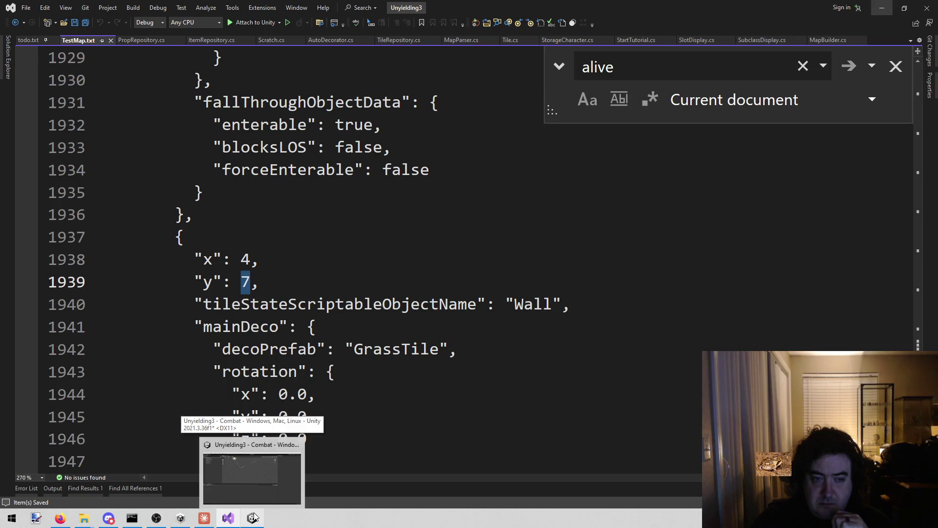
{"action": "left_click", "coordinate": [254, 517]}
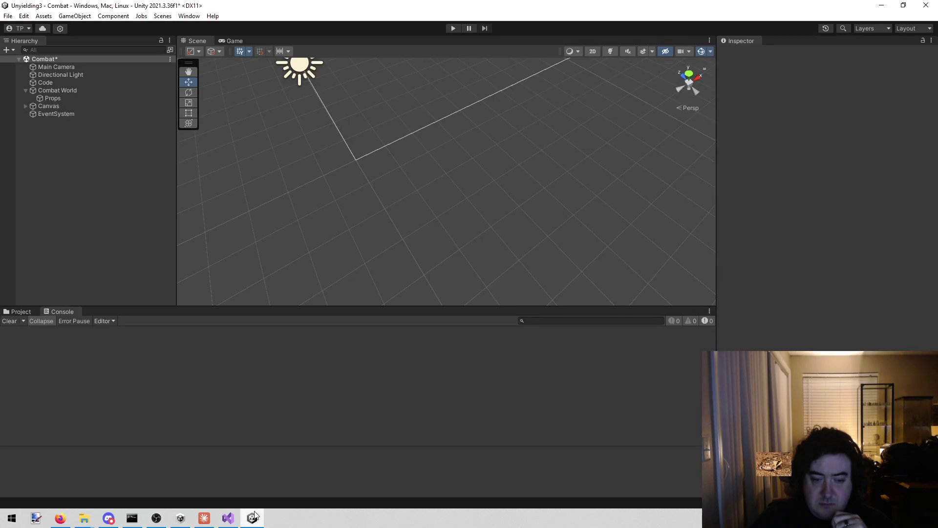
{"action": "left_click", "coordinate": [254, 516]}
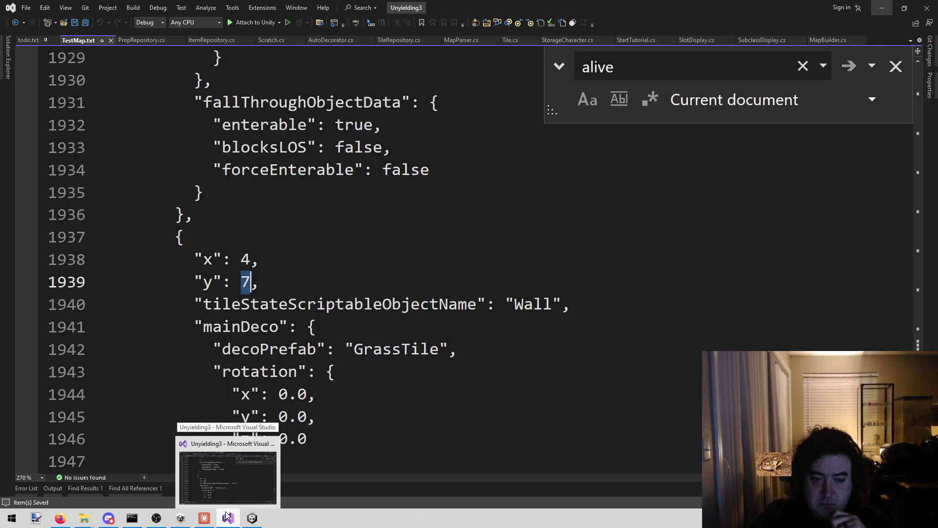
Drag the MapBuilder.cs tab next to TestMap.txt, then return to Unity
{"action": "left_click", "coordinate": [505, 304]}
{"action": "left_click", "coordinate": [831, 36]}
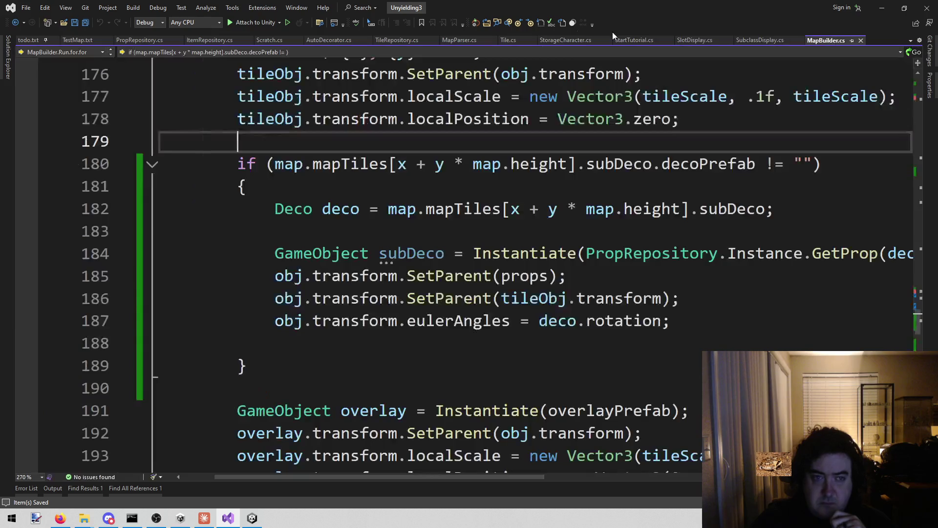
{"action": "left_click_drag", "start_coordinate": [839, 43], "coordinate": [142, 40]}
{"action": "scroll", "coordinate": [696, 326], "scroll_direction": "up", "scroll_amount": 1}
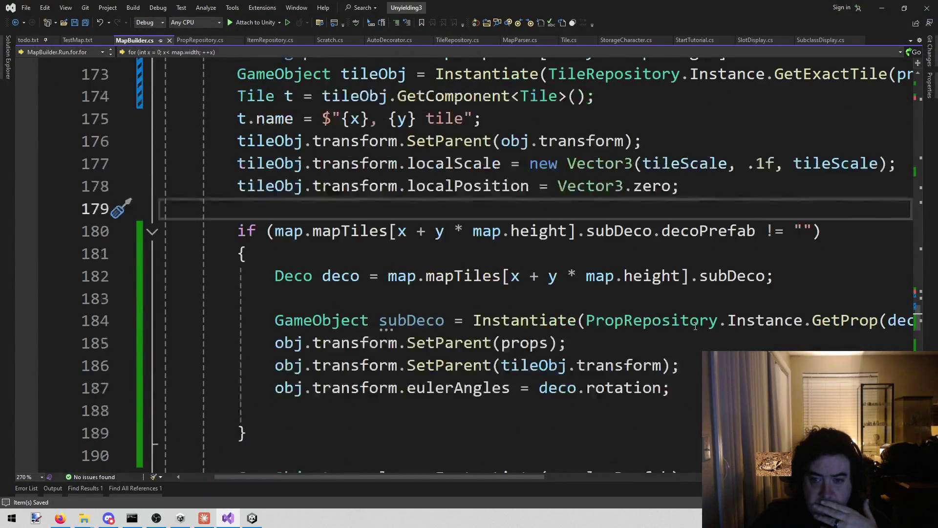
{"action": "scroll", "coordinate": [696, 325], "scroll_direction": "up", "scroll_amount": 3}
{"action": "scroll", "coordinate": [695, 326], "scroll_direction": "down", "scroll_amount": 1}
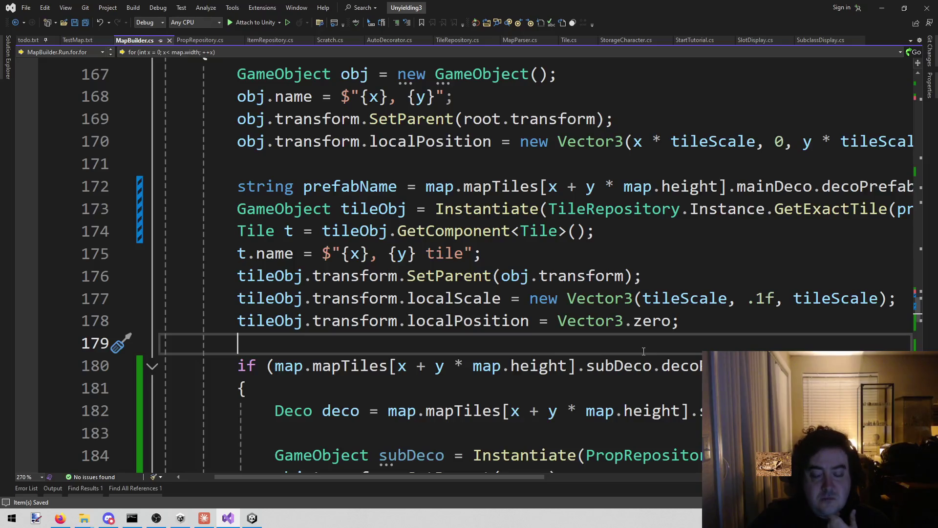
{"action": "scroll", "coordinate": [628, 361], "scroll_direction": "down", "scroll_amount": 1}
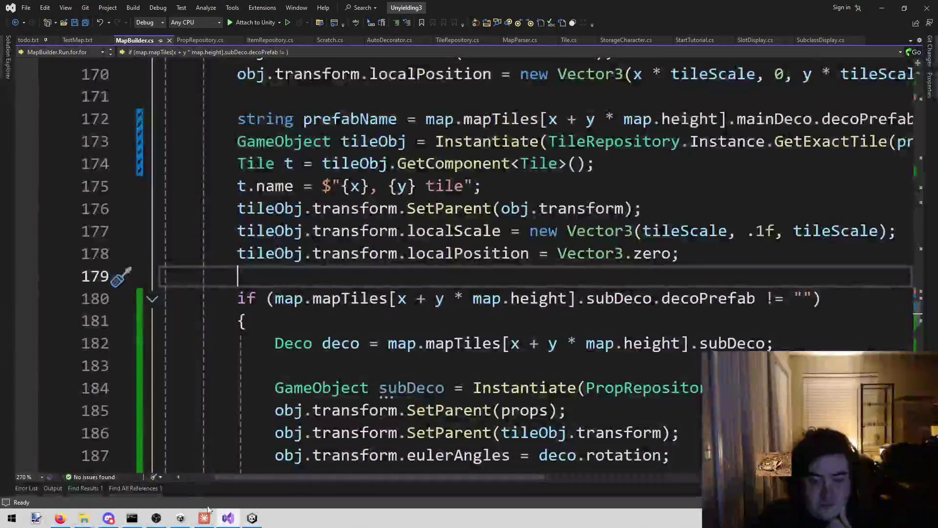
{"action": "left_click", "coordinate": [252, 517]}
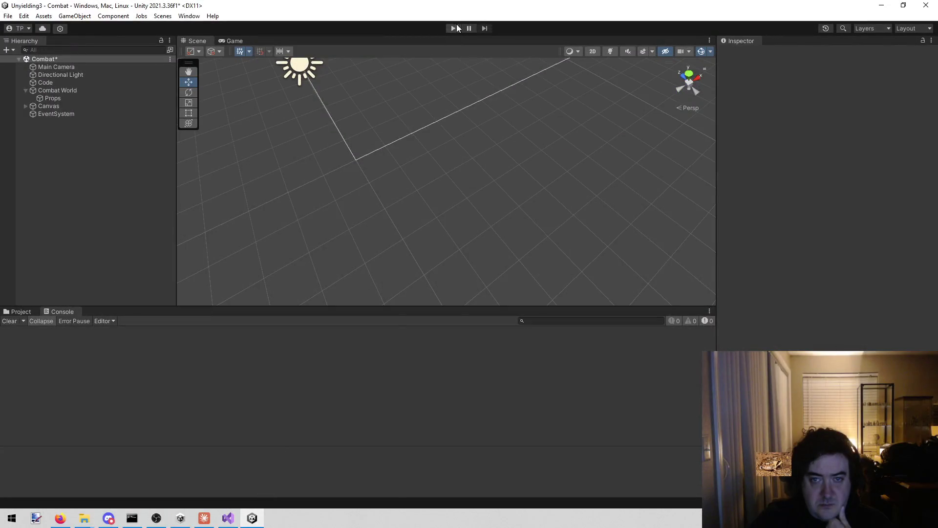
Run the Combat scene and orbit the Scene view around the 4, 7 prop under Props
{"action": "left_click", "coordinate": [457, 26]}
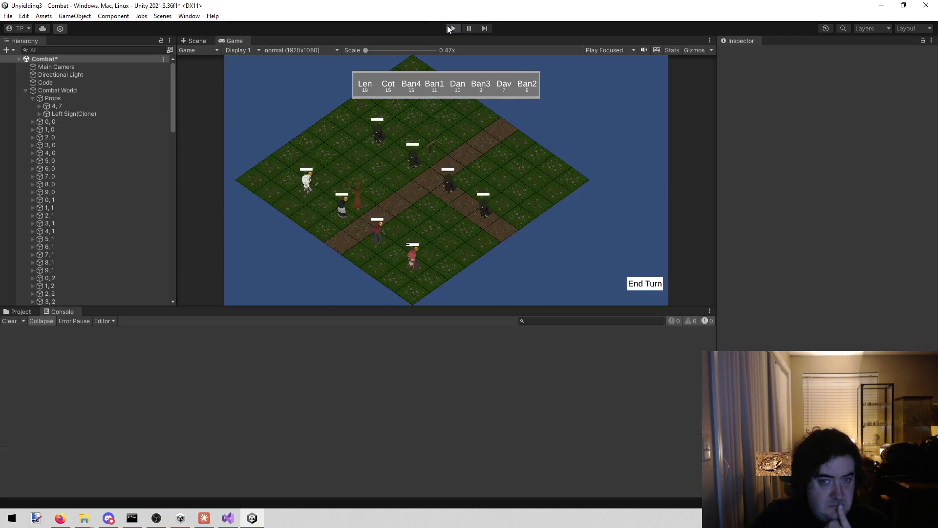
{"action": "left_click", "coordinate": [447, 26]}
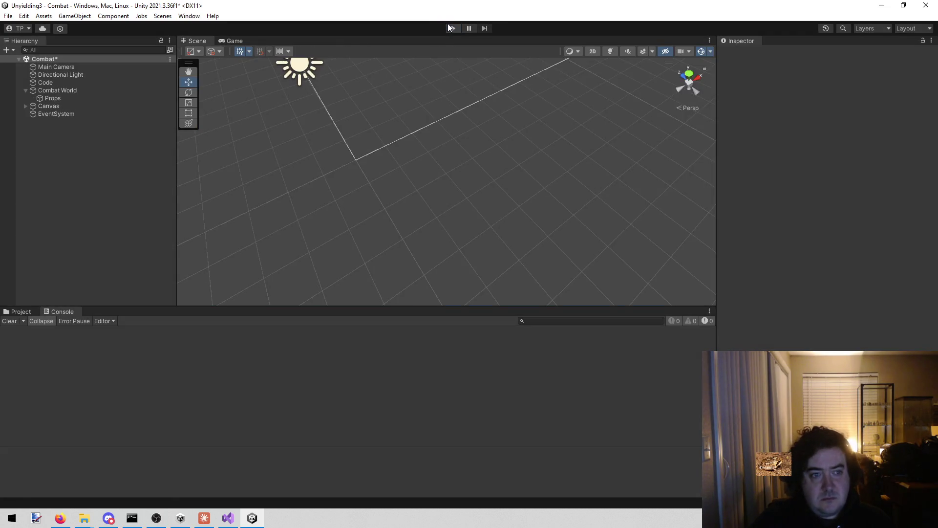
{"action": "left_click", "coordinate": [452, 27]}
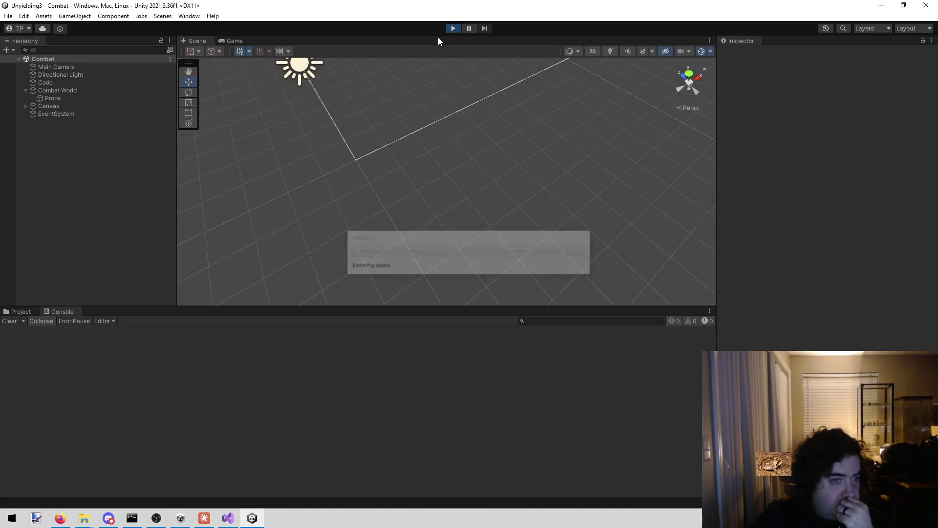
{"action": "left_click", "coordinate": [59, 106]}
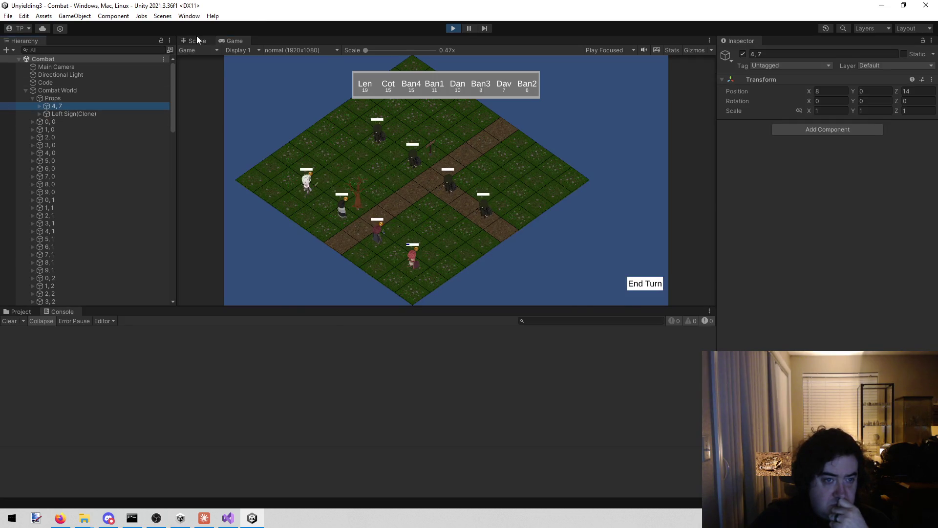
{"action": "left_click", "coordinate": [196, 40]}
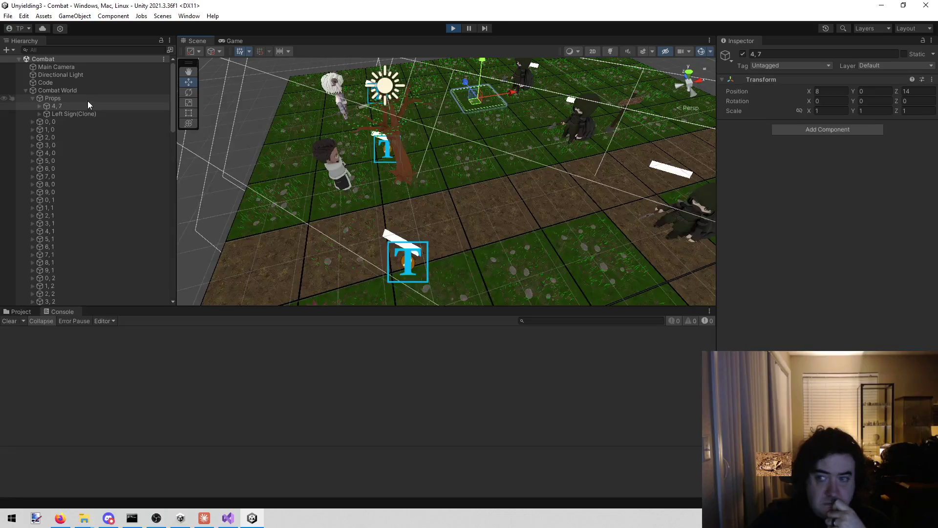
{"action": "left_click", "coordinate": [98, 105]}
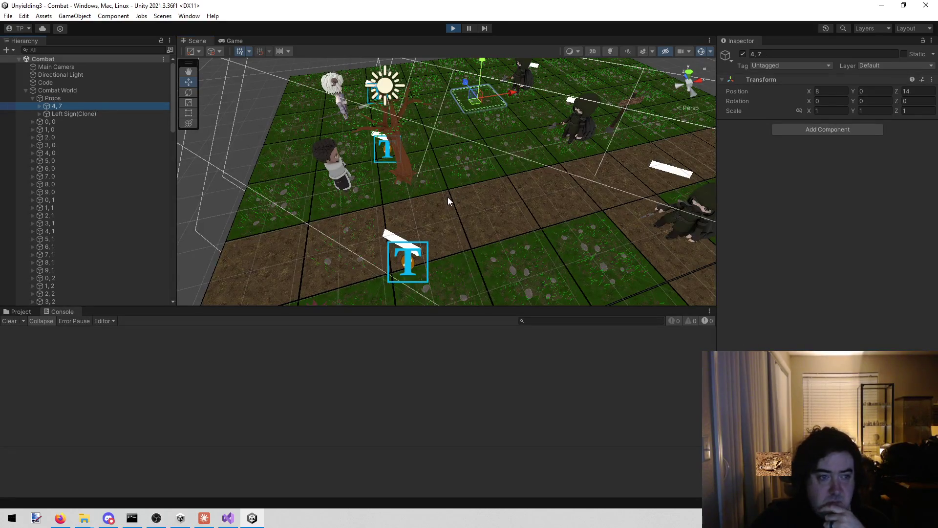
{"action": "mouse_move", "coordinate": [439, 200]}
{"action": "left_mouse_down"}
{"action": "mouse_move", "coordinate": [439, 119]}
{"action": "mouse_move", "coordinate": [441, 140]}
{"action": "left_mouse_up"}
{"action": "left_click", "coordinate": [228, 518]}
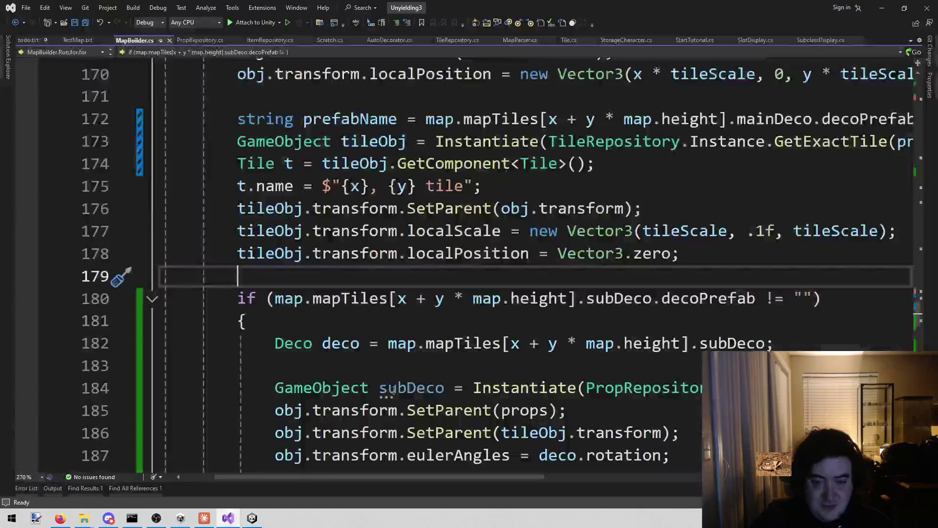
Delete the SetParent(props) line 185 in MapBuilder.cs and save
{"action": "scroll", "coordinate": [584, 283], "scroll_direction": "down", "scroll_amount": 7}
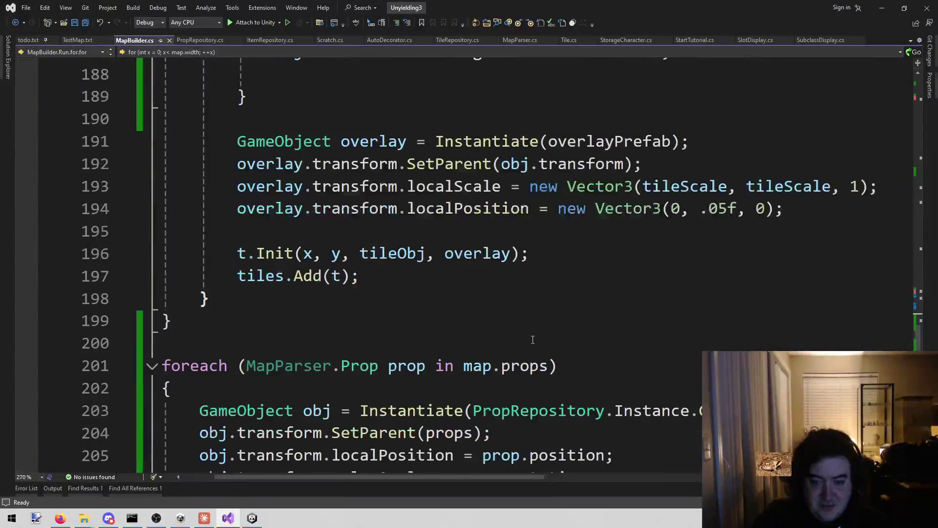
{"action": "scroll", "coordinate": [526, 340], "scroll_direction": "up", "scroll_amount": 2}
{"action": "scroll", "coordinate": [526, 340], "scroll_direction": "up", "scroll_amount": 6}
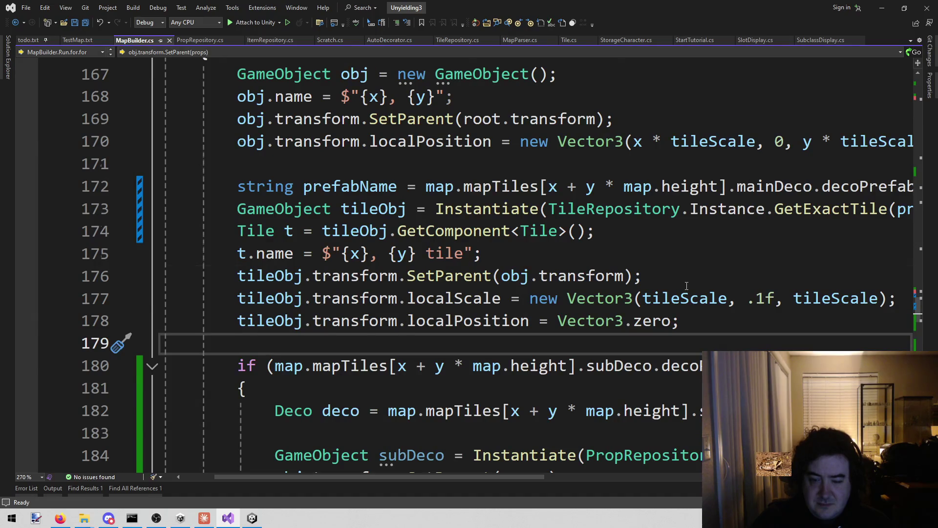
{"action": "scroll", "coordinate": [687, 286], "scroll_direction": "down", "scroll_amount": 2}
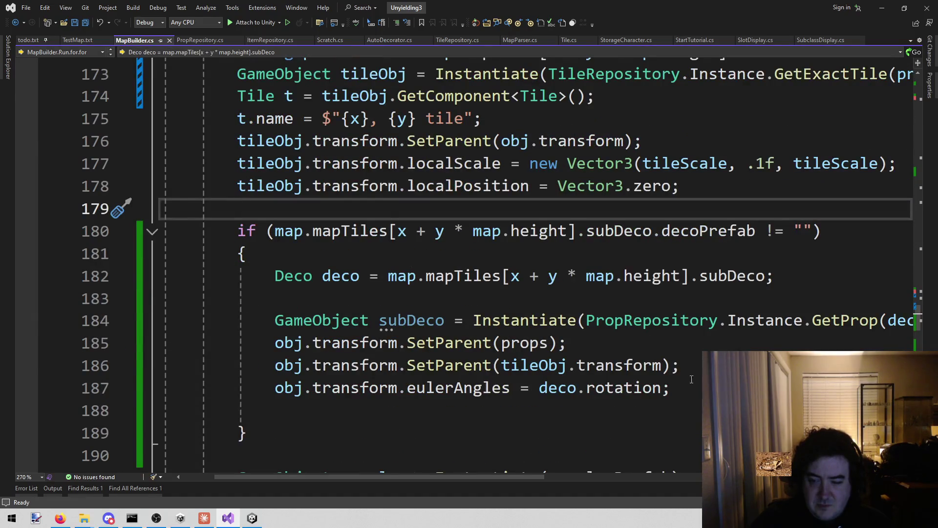
{"action": "left_click", "coordinate": [669, 366]}
{"action": "left_click", "coordinate": [547, 367]}
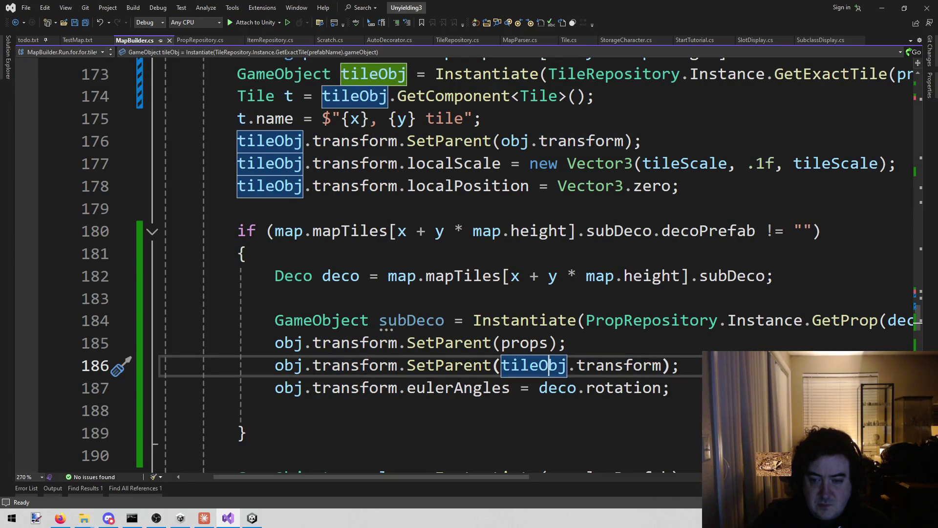
{"action": "mouse_move", "coordinate": [668, 347]}
{"action": "left_mouse_down"}
{"action": "mouse_move", "coordinate": [236, 344]}
{"action": "mouse_move", "coordinate": [73, 320]}
{"action": "mouse_move", "coordinate": [76, 340]}
{"action": "left_mouse_up"}
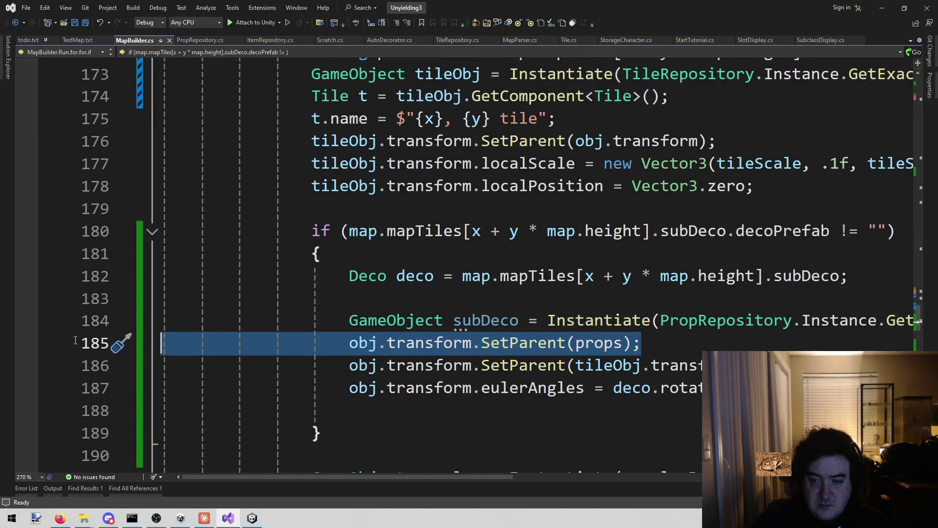
{"action": "key", "text": "BackSpace"}
{"action": "key", "text": "BackSpace"}
{"action": "key", "text": "ctrl+s"}
Replace obj with subDeco on lines 185 and 186, save, and return to Unity
{"action": "key", "text": "Home"}
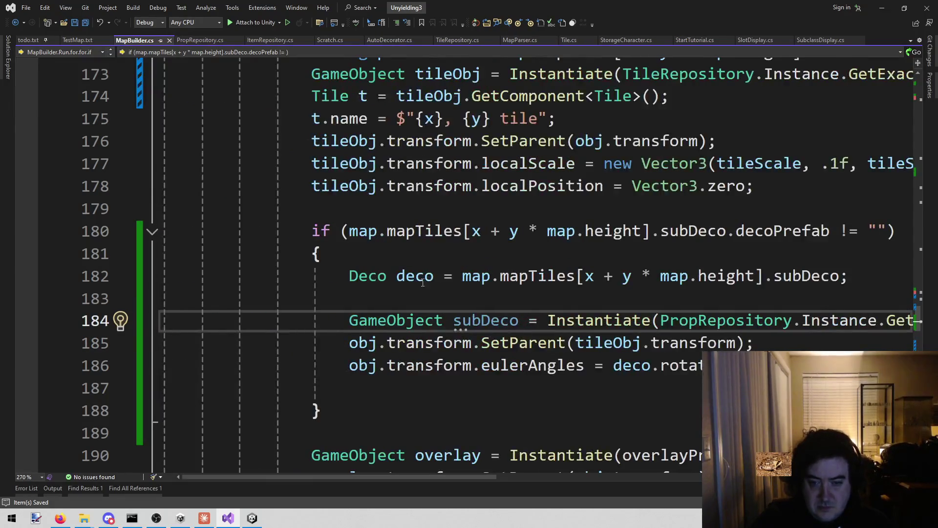
{"action": "left_click", "coordinate": [362, 357]}
{"action": "left_click", "coordinate": [372, 335]}
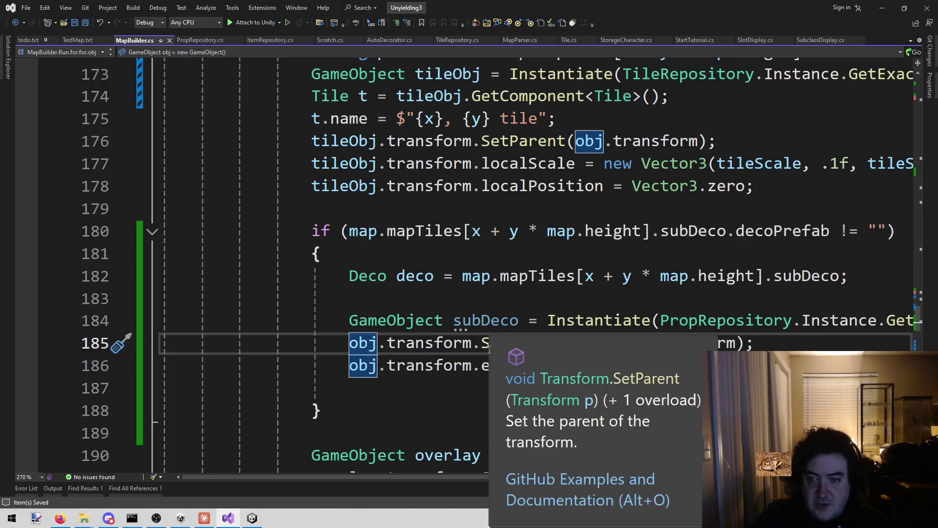
{"action": "scroll", "coordinate": [523, 217], "scroll_direction": "up", "scroll_amount": 2}
{"action": "scroll", "coordinate": [522, 217], "scroll_direction": "down", "scroll_amount": 2}
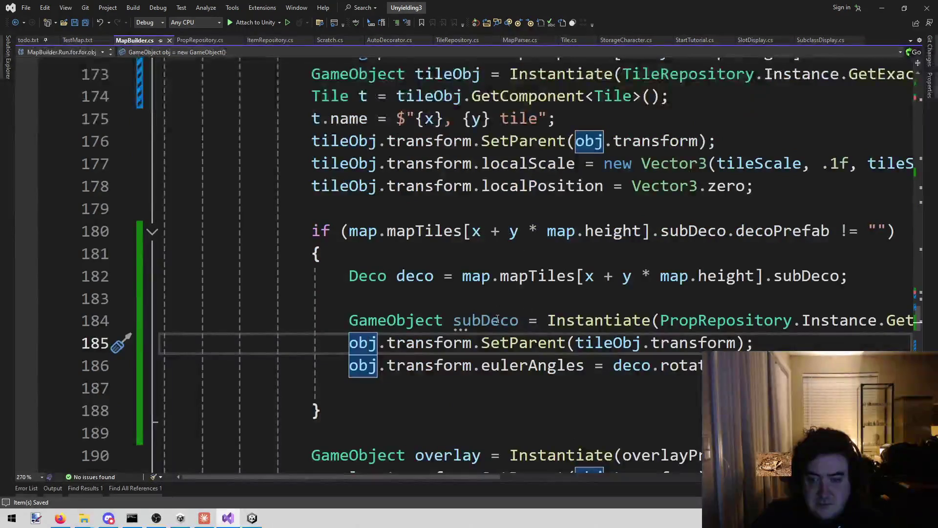
{"action": "left_click", "coordinate": [493, 320]}
{"action": "double_click", "coordinate": [493, 320]}
{"action": "key", "text": "ctrl+c"}
{"action": "double_click", "coordinate": [361, 343]}
{"action": "key", "text": "ctrl+v"}
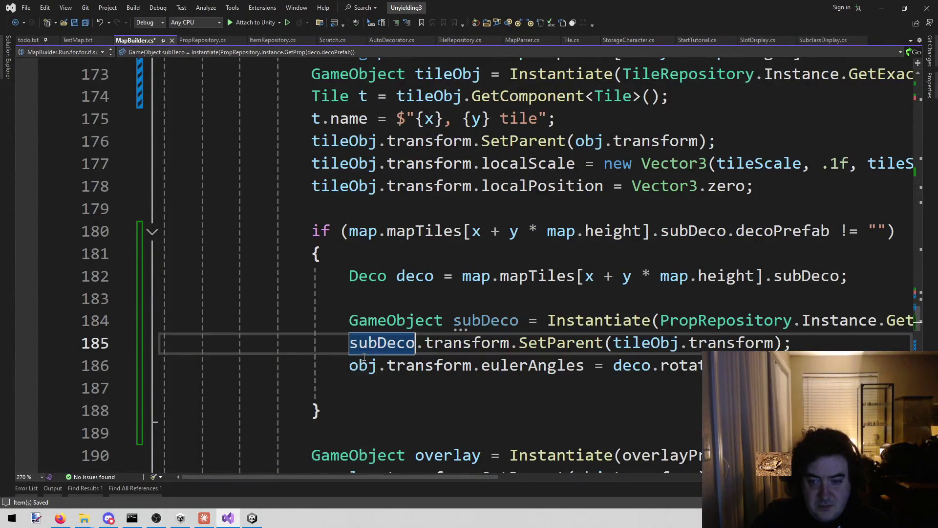
{"action": "double_click", "coordinate": [362, 365]}
{"action": "key", "text": "ctrl+v"}
{"action": "key", "text": "ctrl+s"}
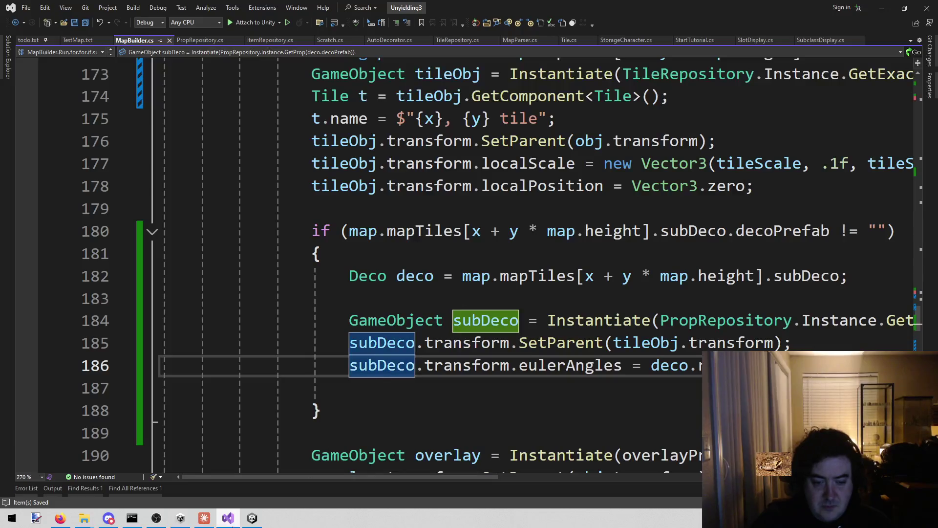
{"action": "left_click", "coordinate": [252, 518]}
{"action": "left_click", "coordinate": [451, 28]}
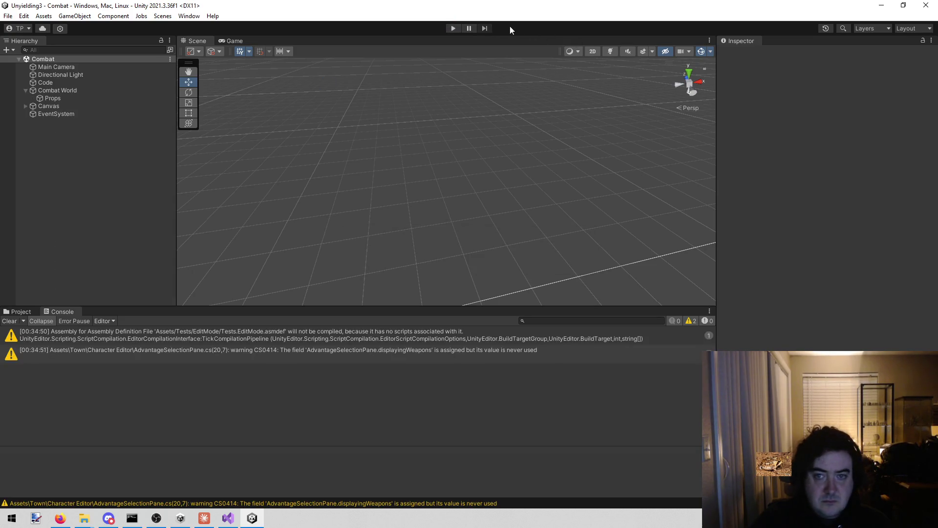
Enter Play mode to load the combat map with the tree decoration
{"action": "left_click", "coordinate": [452, 32]}
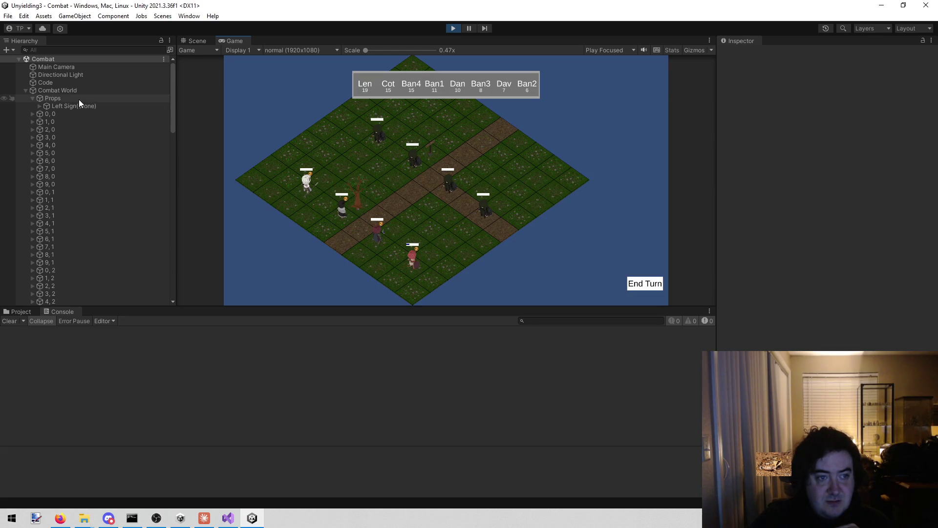
In the Scene view, select the Alive Tree(Clone) under tile 4, 7
{"action": "left_click", "coordinate": [197, 40]}
{"action": "left_click_drag", "start_coordinate": [324, 145], "coordinate": [314, 230]}
{"action": "left_click_drag", "start_coordinate": [289, 252], "coordinate": [441, 278]}
{"action": "left_click", "coordinate": [427, 252]}
{"action": "left_click", "coordinate": [423, 241]}
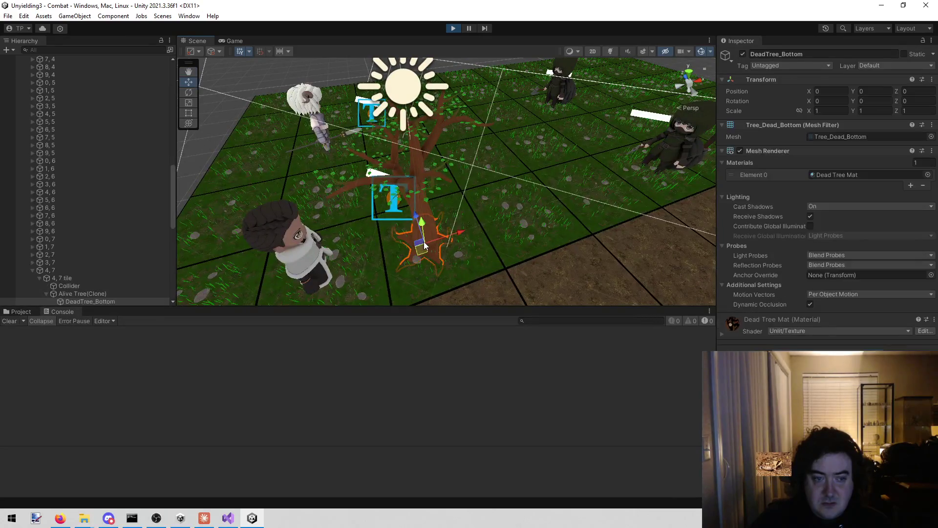
{"action": "left_click", "coordinate": [87, 210]}
{"action": "mouse_move", "coordinate": [293, 205]}
{"action": "left_mouse_down"}
{"action": "mouse_move", "coordinate": [303, 199]}
{"action": "mouse_move", "coordinate": [281, 207]}
{"action": "mouse_move", "coordinate": [243, 171]}
{"action": "left_mouse_up"}
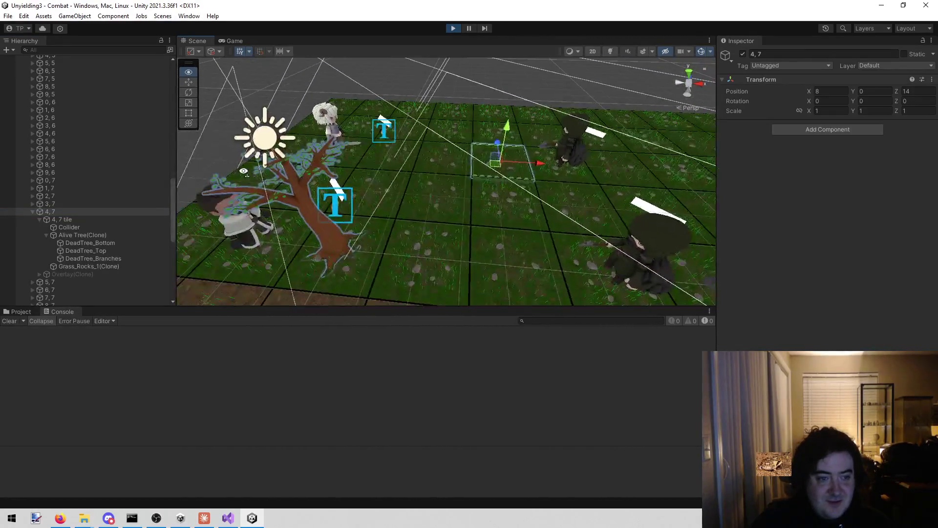
{"action": "left_click", "coordinate": [107, 234]}
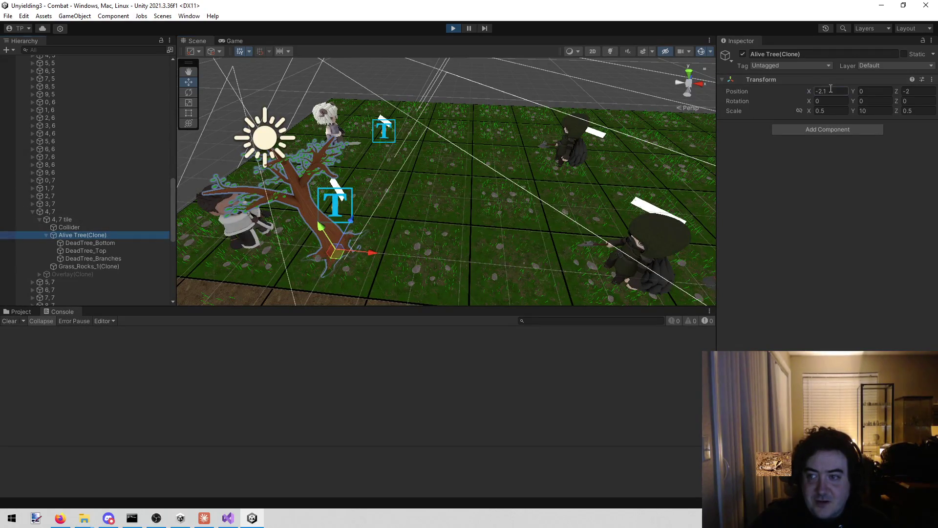
Set the tree's Position X and Z to 0
{"action": "left_click", "coordinate": [831, 91]}
{"action": "key", "text": "BackSpace"}
{"action": "left_click", "coordinate": [919, 90]}
{"action": "key", "text": "BackSpace"}
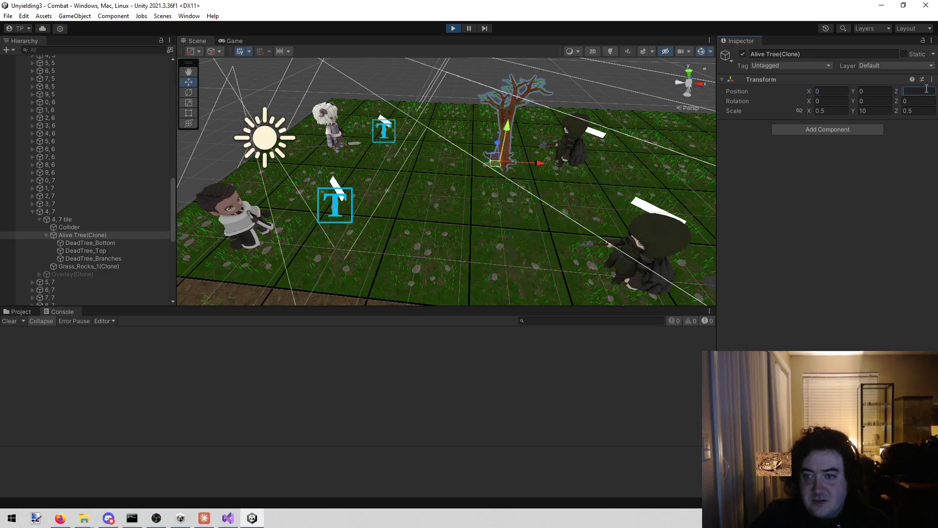
Compare the Alive Tree and Dead Tree prefabs in Props > Prefabs, then stop Play
{"action": "left_click", "coordinate": [22, 311]}
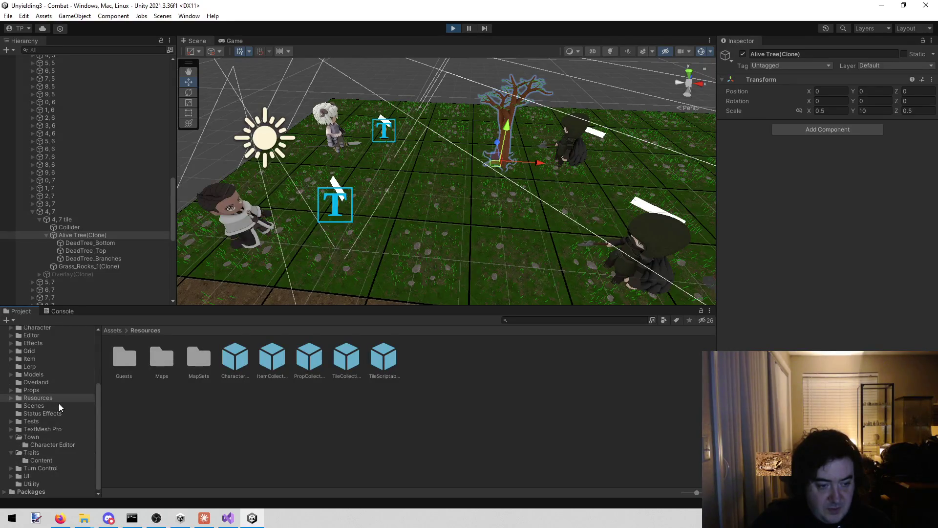
{"action": "left_click", "coordinate": [60, 388]}
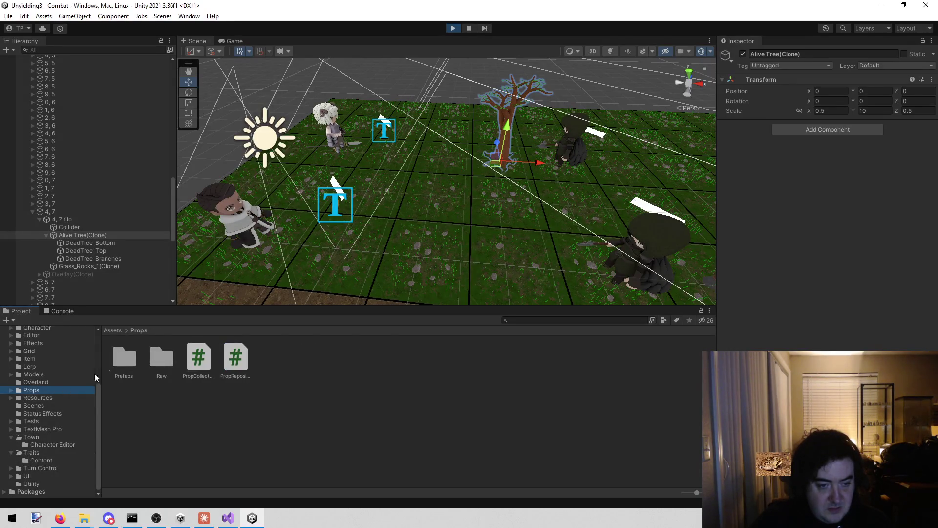
{"action": "double_click", "coordinate": [130, 353]}
{"action": "left_click", "coordinate": [154, 353]}
{"action": "left_click", "coordinate": [128, 350]}
{"action": "left_click", "coordinate": [157, 353]}
{"action": "left_click", "coordinate": [140, 359]}
{"action": "left_click", "coordinate": [134, 358]}
{"action": "left_click", "coordinate": [148, 357]}
{"action": "left_click", "coordinate": [165, 358]}
{"action": "left_click", "coordinate": [117, 364]}
{"action": "left_click", "coordinate": [165, 356]}
{"action": "left_click", "coordinate": [134, 360]}
{"action": "left_click", "coordinate": [453, 27]}
{"action": "left_click", "coordinate": [220, 516]}
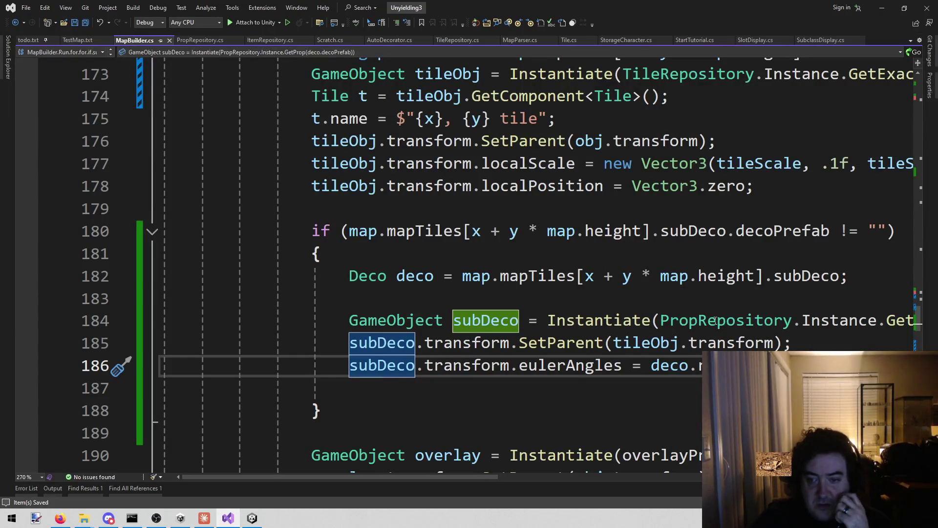
Add 'subDeco.transform.localPosition = Vector3.zero;' after the SetParent call on line 186
{"action": "mouse_move", "coordinate": [444, 476]}
{"action": "left_mouse_down"}
{"action": "mouse_move", "coordinate": [573, 488]}
{"action": "mouse_move", "coordinate": [491, 488]}
{"action": "left_mouse_up"}
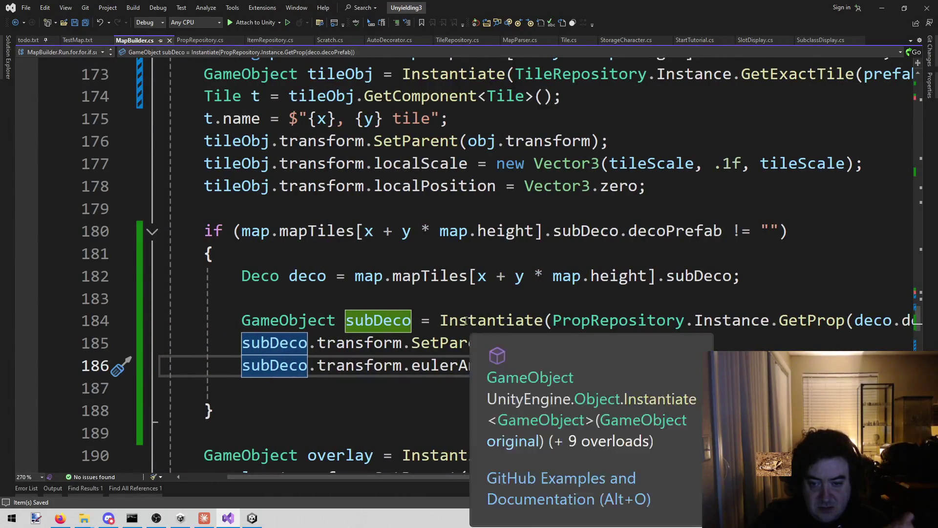
{"action": "left_click", "coordinate": [705, 341]}
{"action": "key", "text": "Return"}
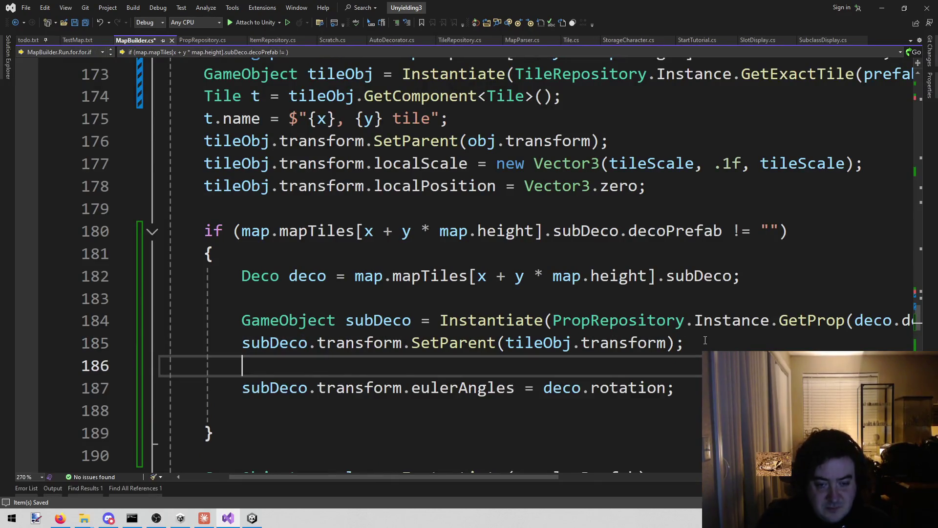
{"action": "type", "text": "sub"}
{"action": "key", "text": "Tab"}
{"action": "type", "text": "."}
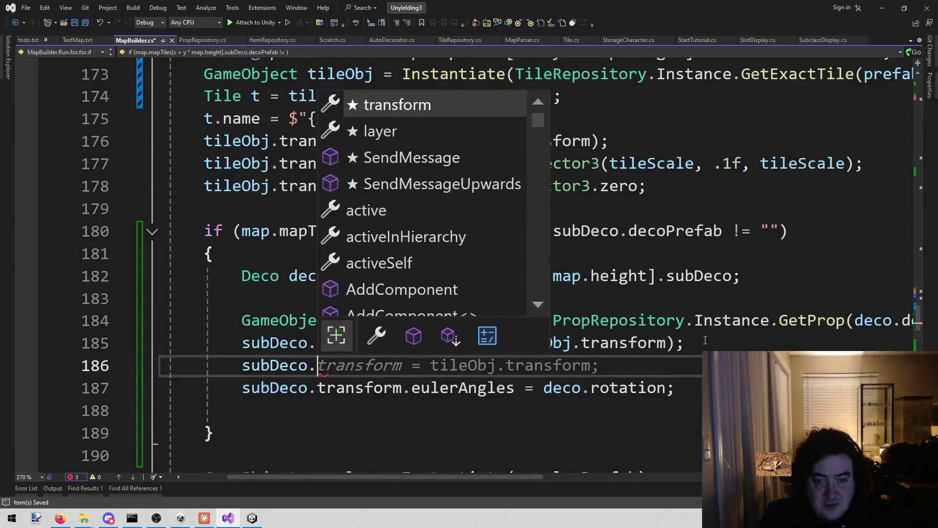
{"action": "type", "text": ".l"}
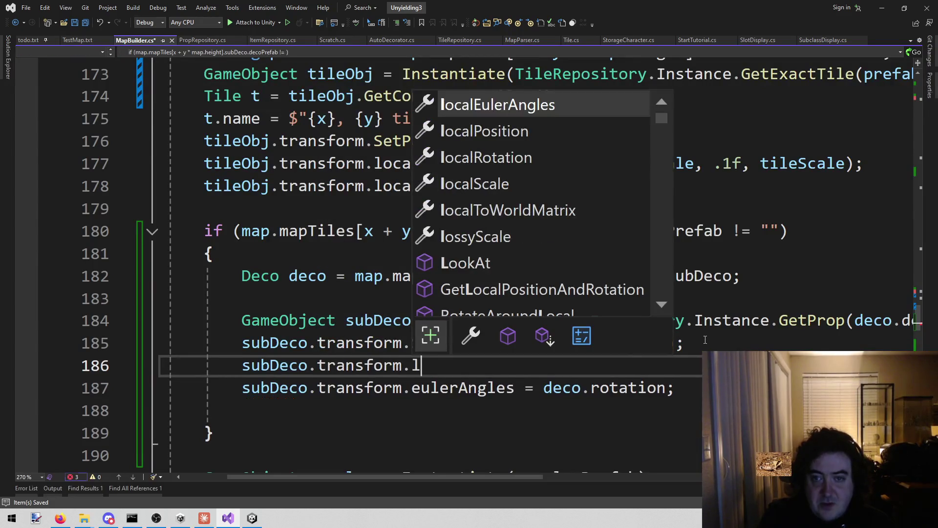
{"action": "key", "text": "Tab"}
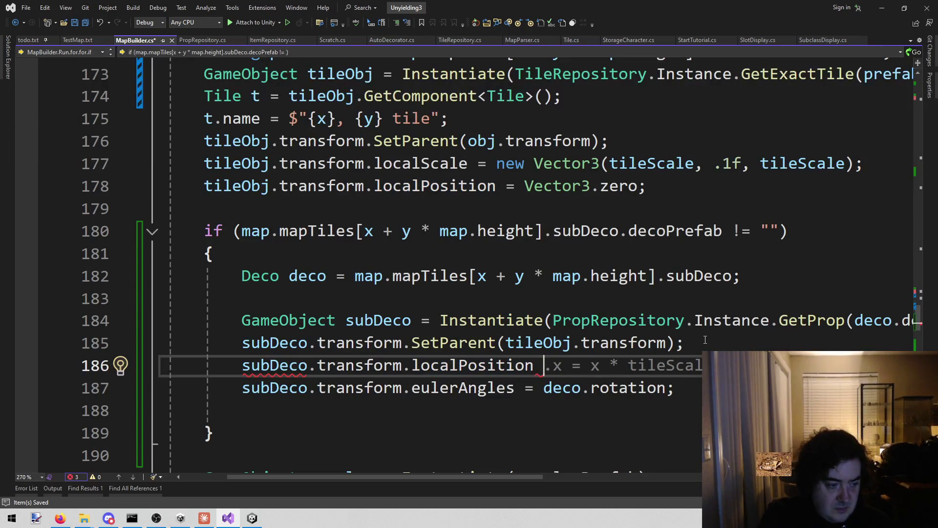
{"action": "type", "text": "="}
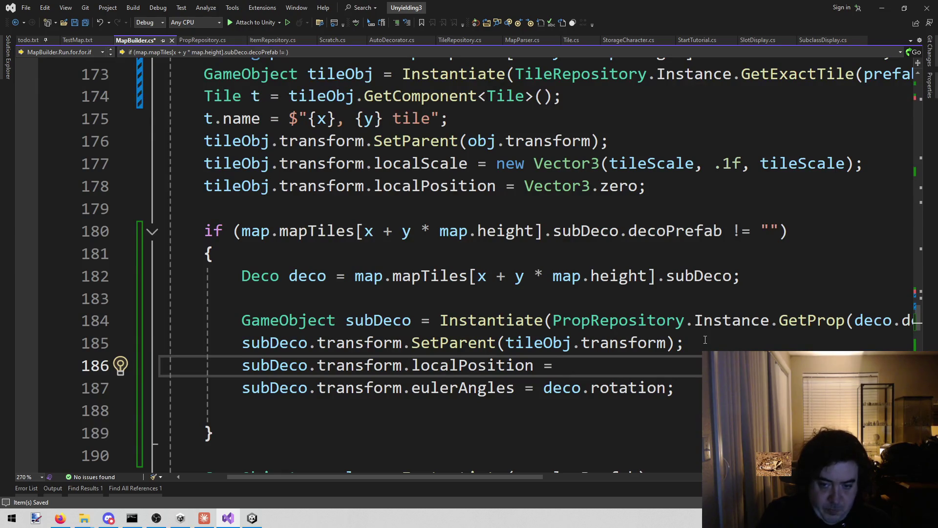
{"action": "type", "text": "vec"}
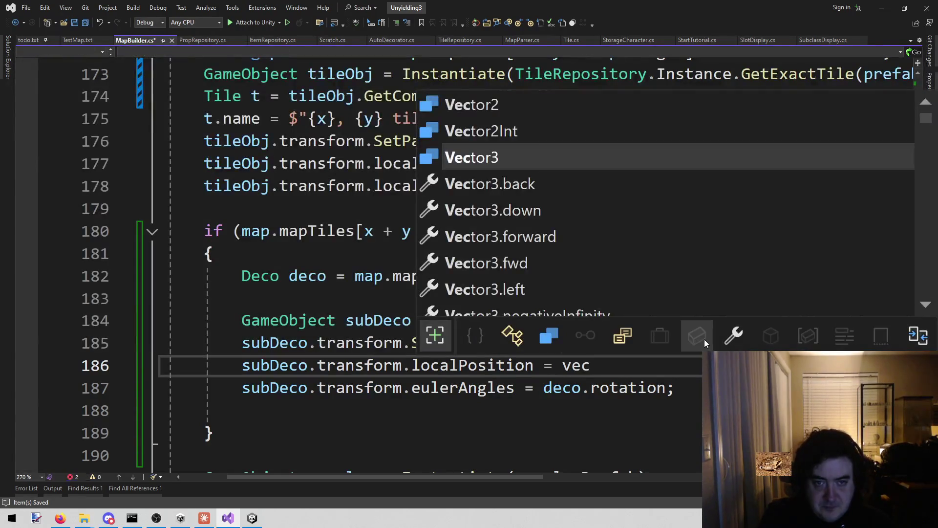
{"action": "key", "text": "Tab"}
{"action": "type", "text": ".zero;"}
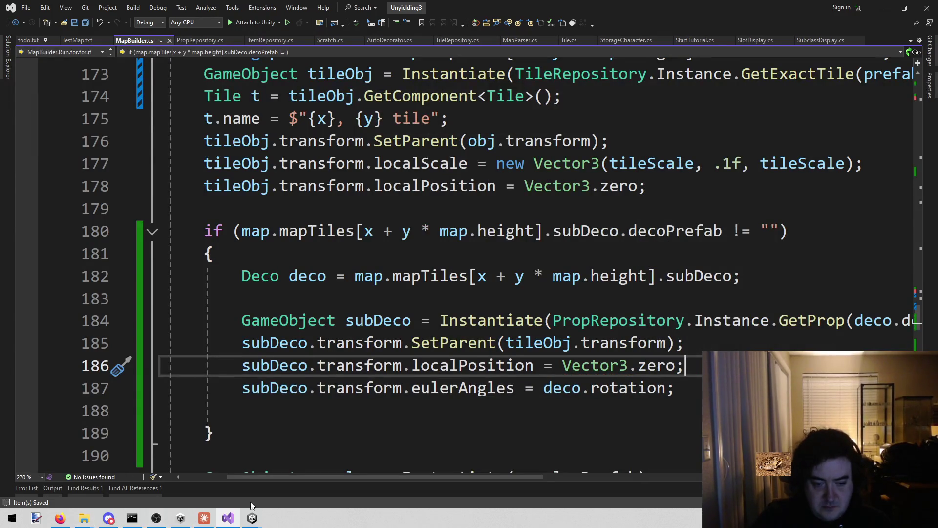
{"action": "left_click", "coordinate": [252, 518]}
{"action": "left_click", "coordinate": [205, 469]}
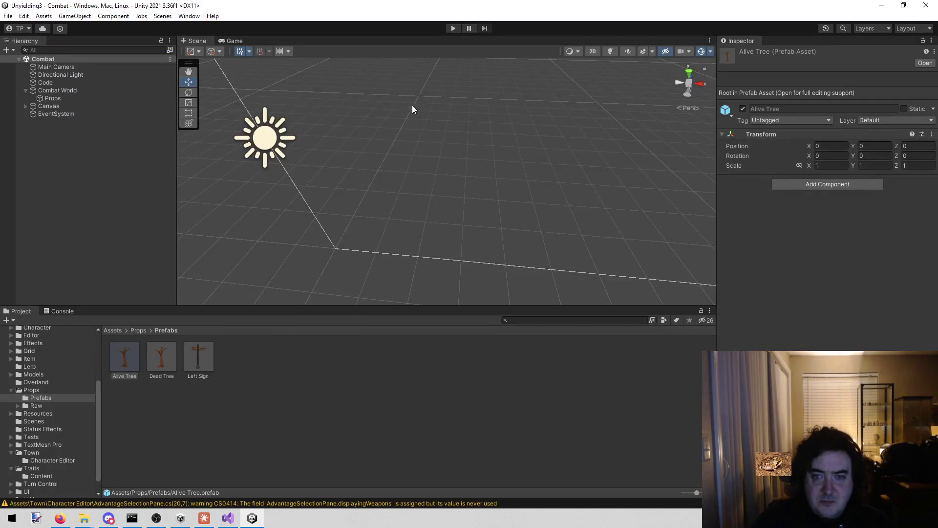
{"action": "left_click", "coordinate": [456, 28]}
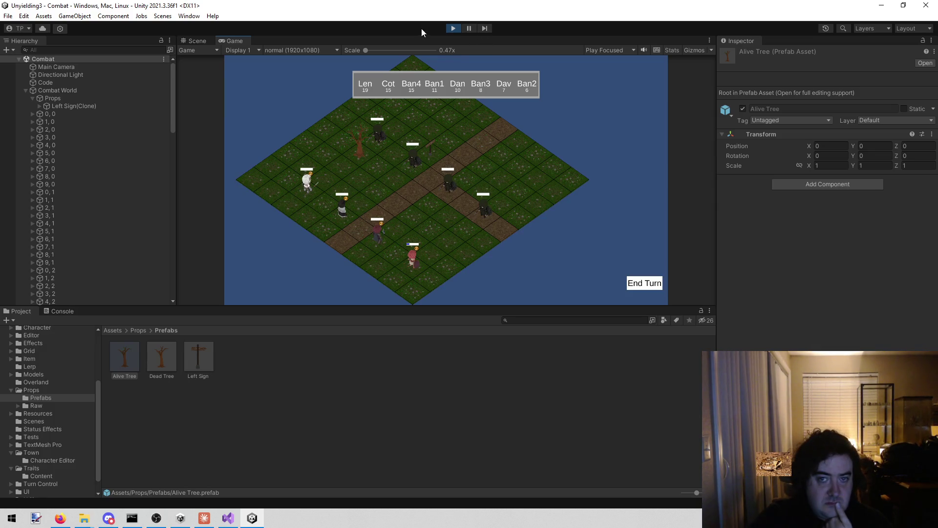
{"action": "left_click", "coordinate": [453, 29]}
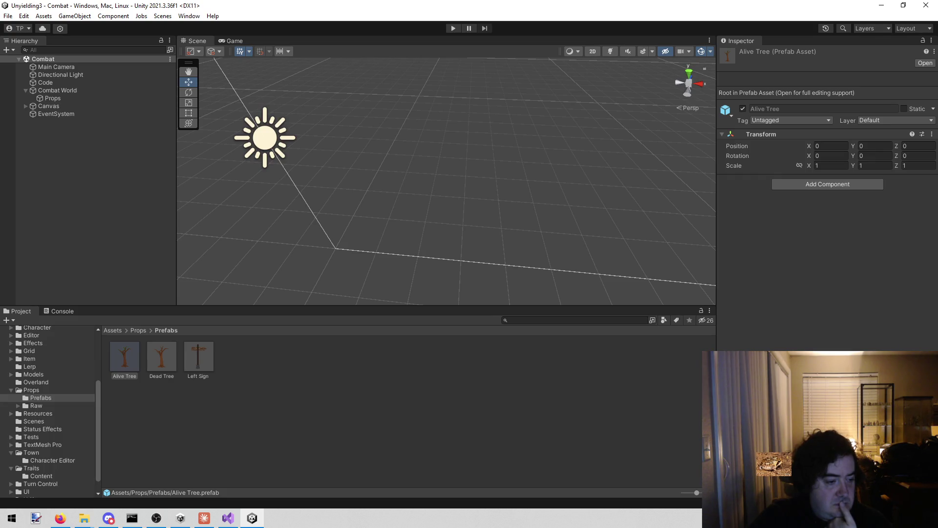
{"action": "key", "text": "alt+Tab"}
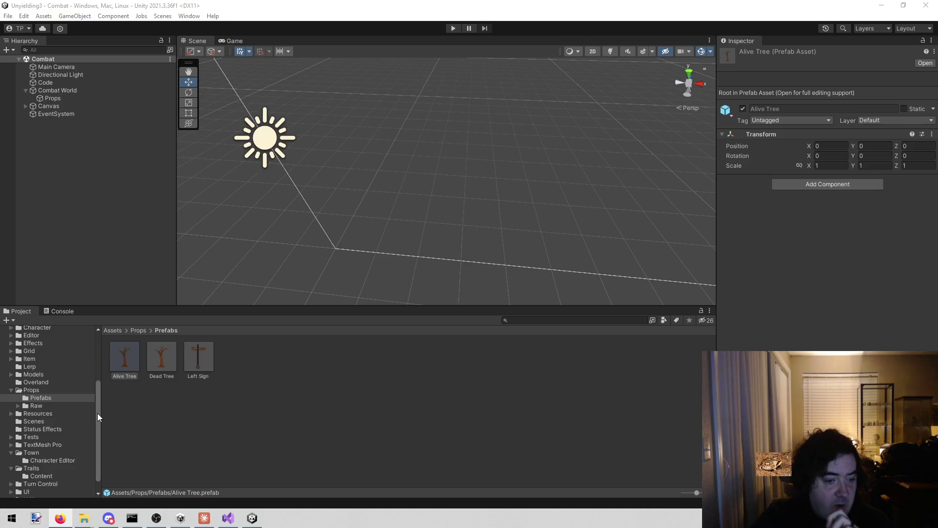
{"action": "left_click_drag", "start_coordinate": [97, 412], "coordinate": [92, 354]}
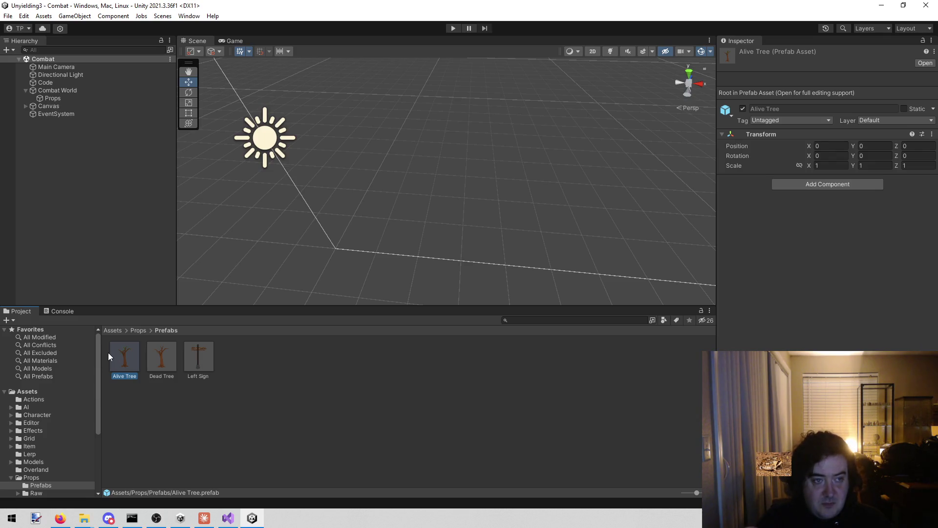
Run the Combat scene and orbit the Scene view around the grid
{"action": "left_click", "coordinate": [453, 28]}
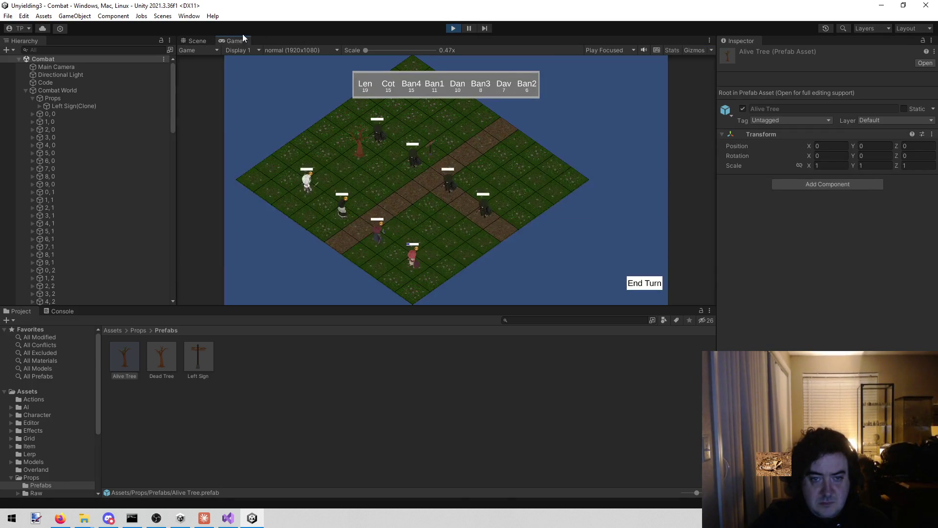
{"action": "left_click", "coordinate": [193, 41]}
{"action": "left_click_drag", "start_coordinate": [438, 166], "coordinate": [457, 203]}
{"action": "scroll", "coordinate": [456, 201], "scroll_direction": "up", "scroll_amount": 5}
{"action": "left_click", "coordinate": [456, 201]}
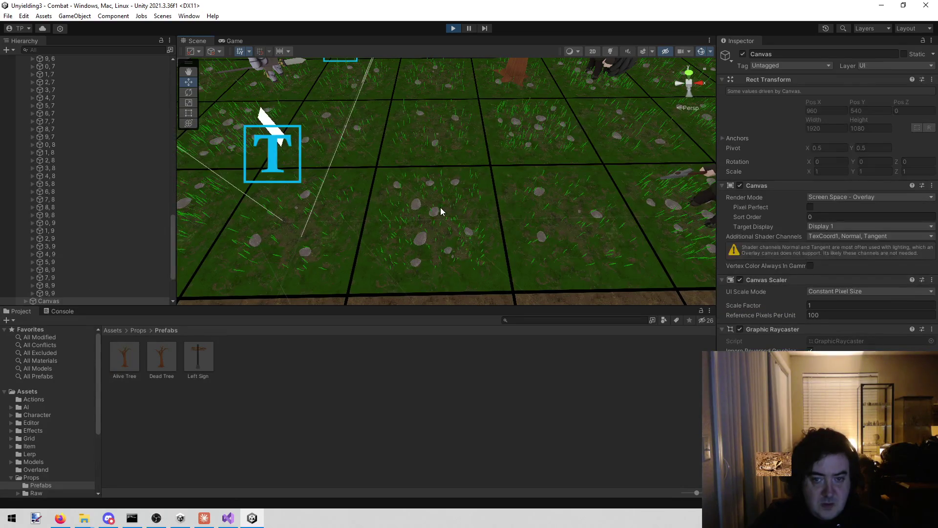
Inspect tile 3, 5 and its Grass_Rocks_2(Clone) child, then stop the game
{"action": "left_click", "coordinate": [441, 208]}
{"action": "scroll", "coordinate": [99, 201], "scroll_direction": "up", "scroll_amount": 3}
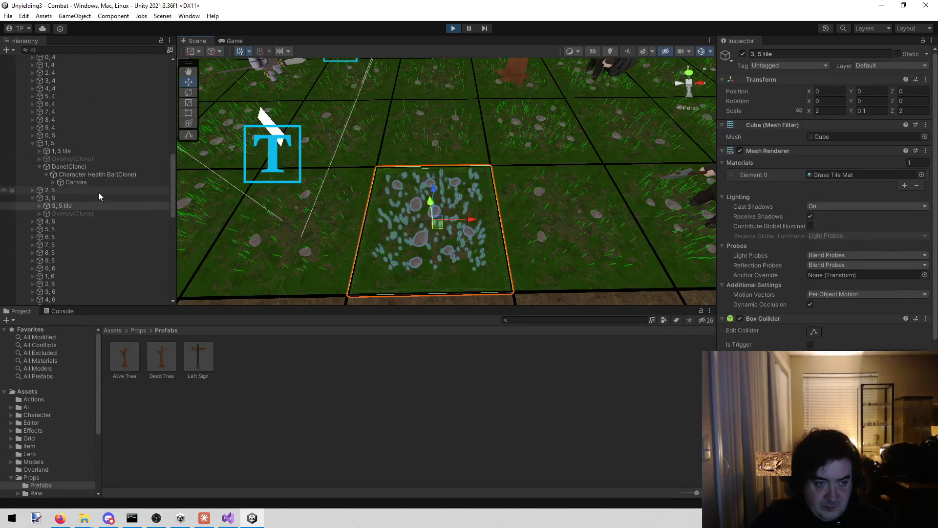
{"action": "left_click", "coordinate": [39, 205]}
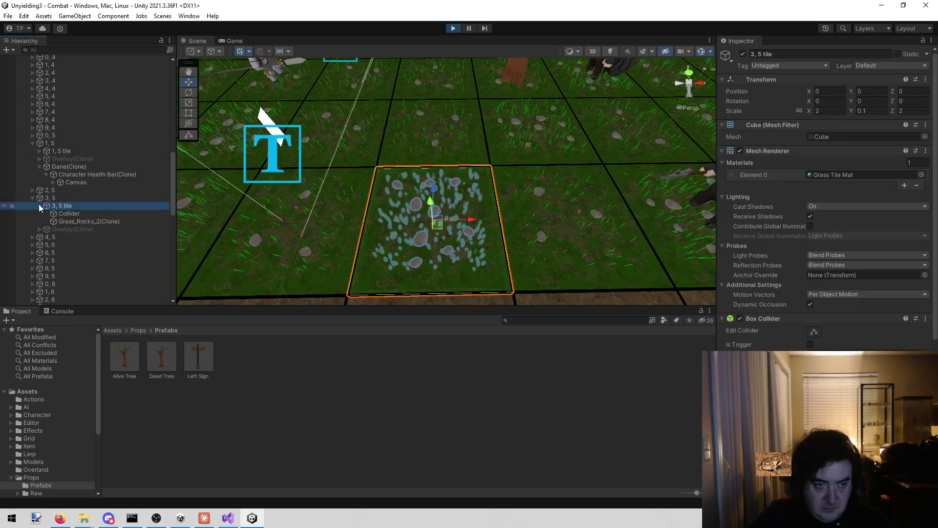
{"action": "left_click", "coordinate": [103, 220]}
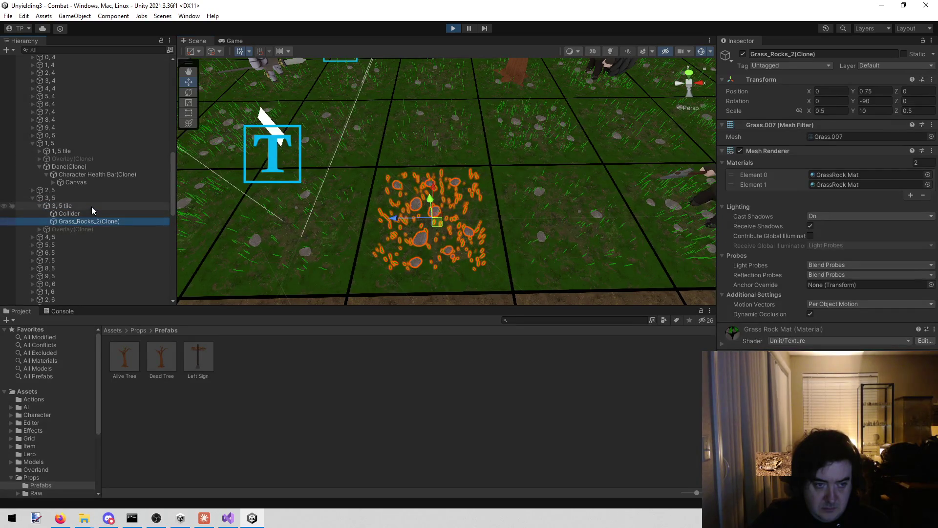
{"action": "left_click", "coordinate": [92, 206]}
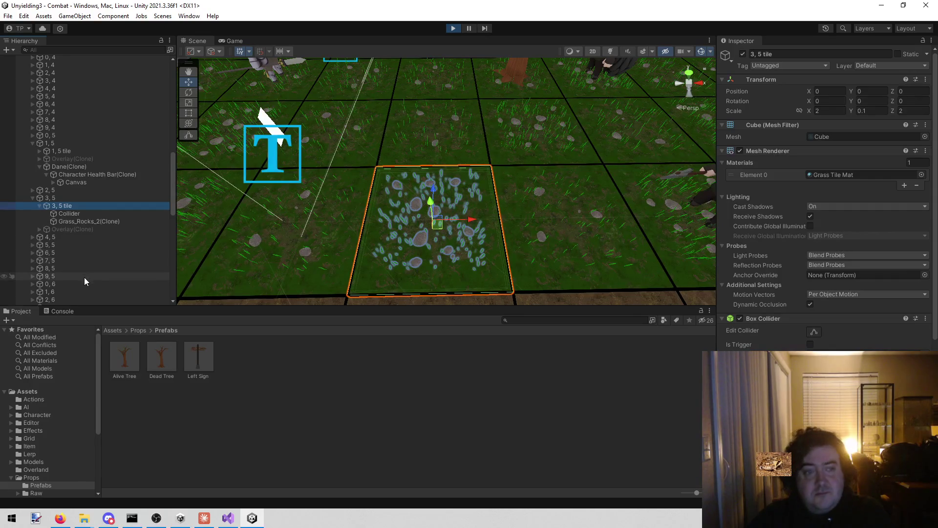
{"action": "left_click", "coordinate": [83, 205]}
{"action": "scroll", "coordinate": [886, 273], "scroll_direction": "down", "scroll_amount": 8}
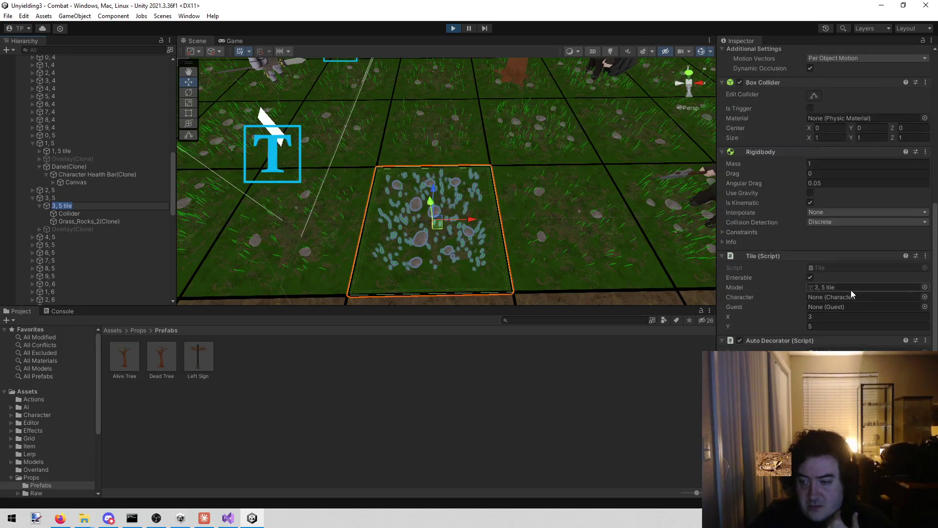
{"action": "left_click", "coordinate": [452, 29]}
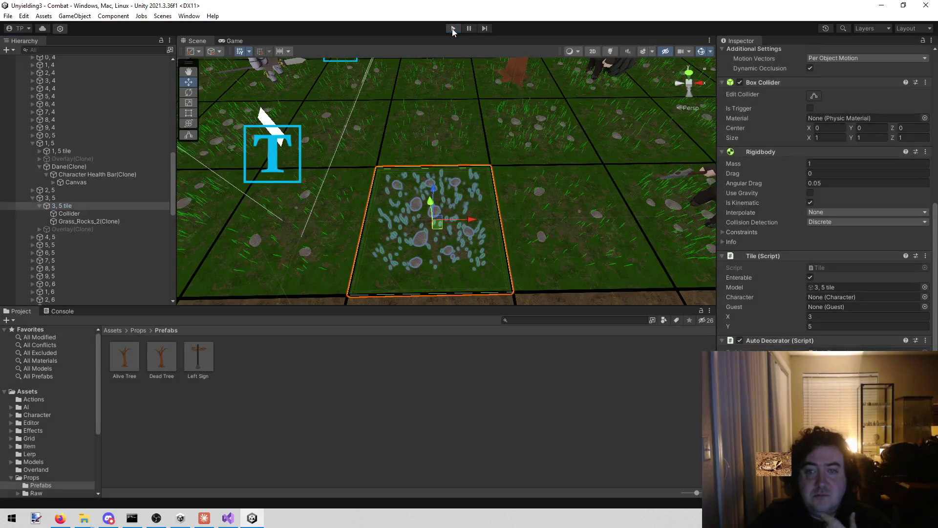
Delete blank line 188 inside the subDeco block and save MapBuilder.cs
{"action": "mouse_move", "coordinate": [227, 518]}
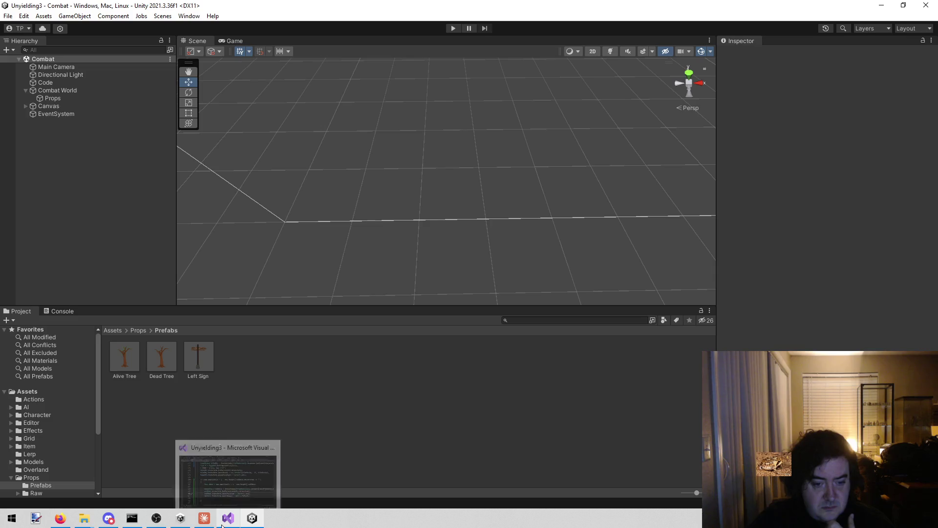
{"action": "left_click", "coordinate": [228, 471]}
{"action": "left_click", "coordinate": [282, 412]}
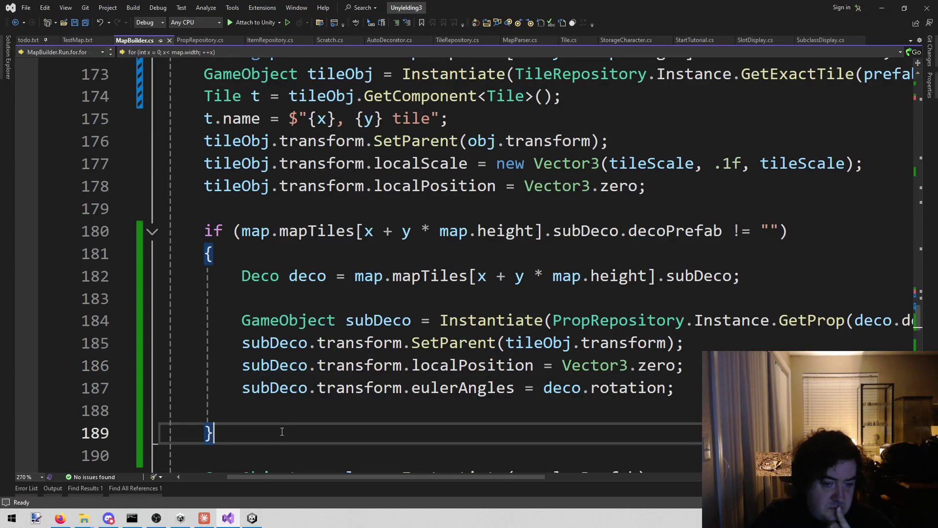
{"action": "key", "text": "shift+Home"}
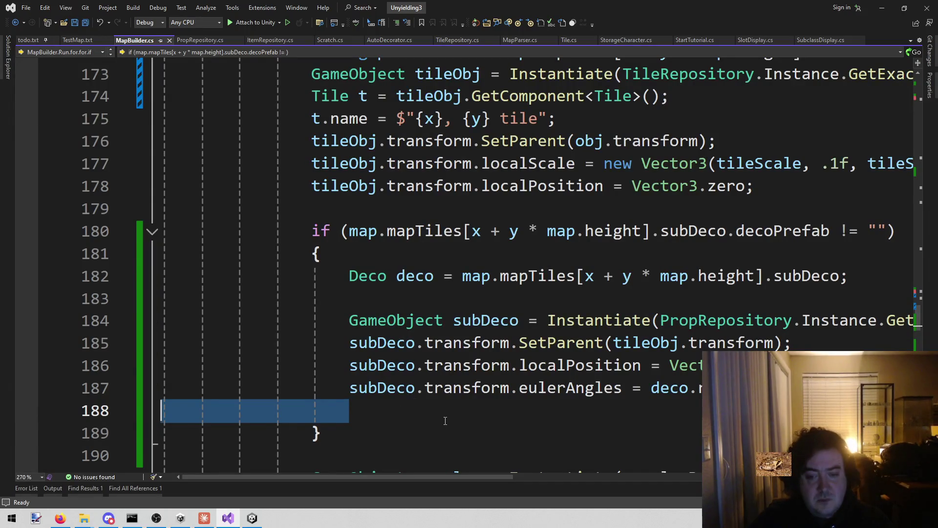
{"action": "key", "text": "BackSpace"}
{"action": "key", "text": "BackSpace"}
{"action": "key", "text": "ctrl+s"}
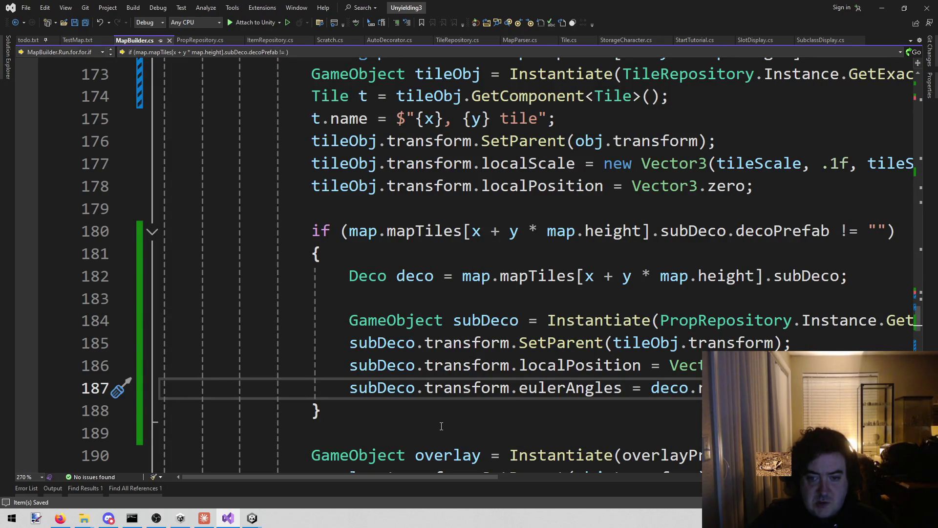
{"action": "left_click", "coordinate": [360, 412]}
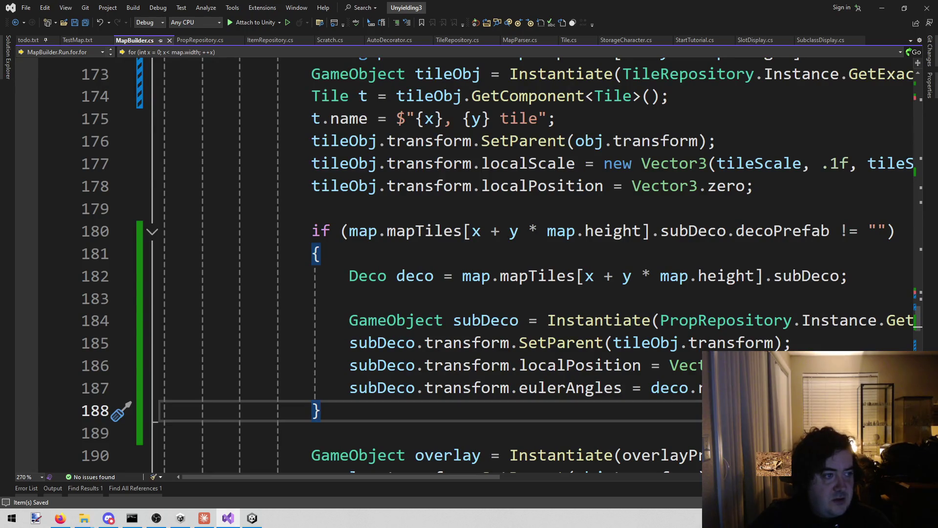
{"action": "key", "text": "alt+Tab"}
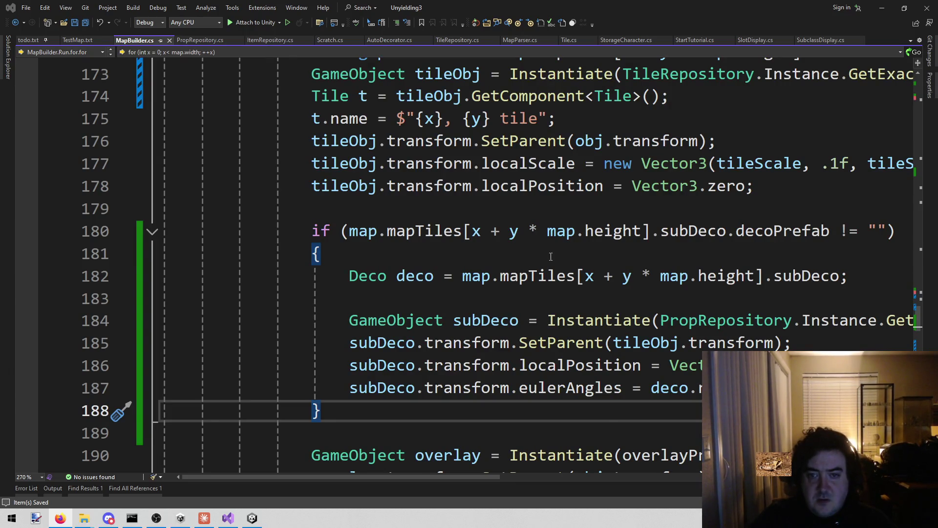
Scroll through the tile-building code in MapBuilder.cs, then switch to AutoDecorator.cs
{"action": "scroll", "coordinate": [534, 262], "scroll_direction": "up", "scroll_amount": 4}
{"action": "scroll", "coordinate": [534, 262], "scroll_direction": "down", "scroll_amount": 5}
{"action": "scroll", "coordinate": [535, 263], "scroll_direction": "down", "scroll_amount": 3}
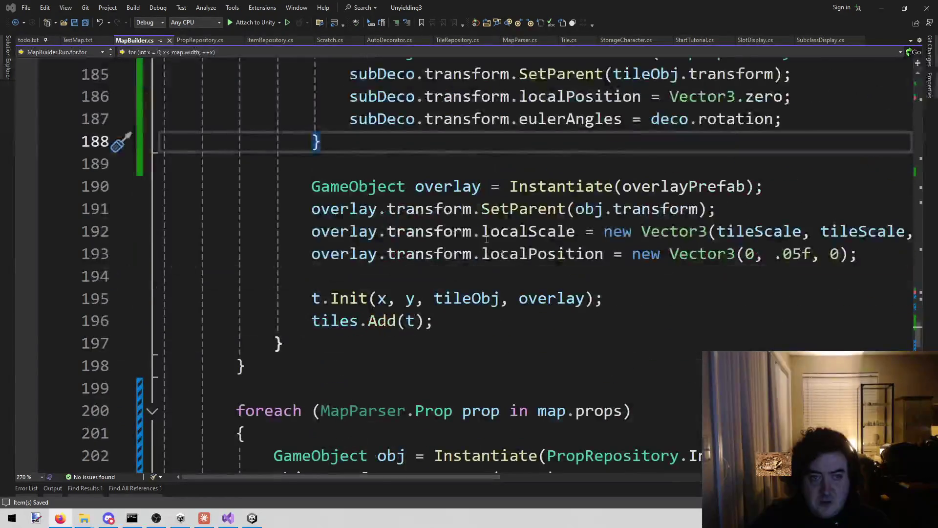
{"action": "left_click", "coordinate": [485, 267]}
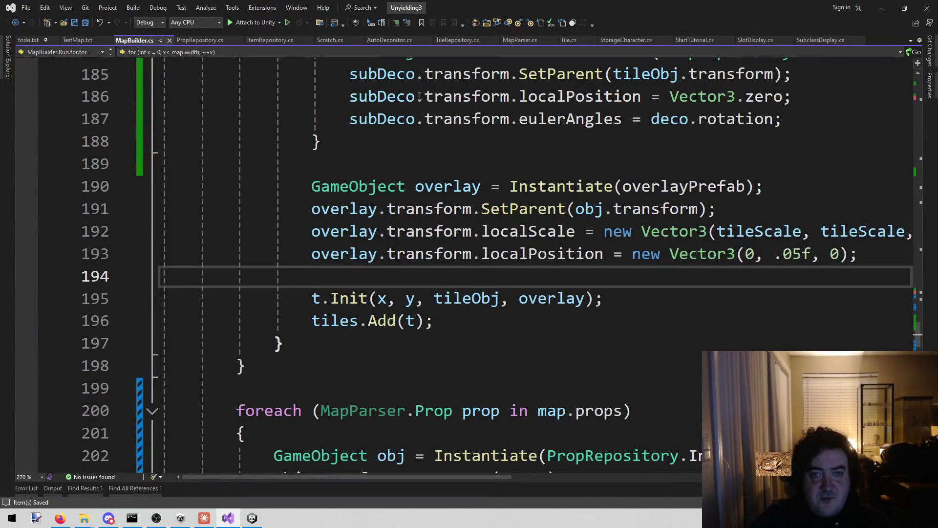
{"action": "left_click", "coordinate": [385, 43]}
{"action": "scroll", "coordinate": [430, 379], "scroll_direction": "up", "scroll_amount": 11}
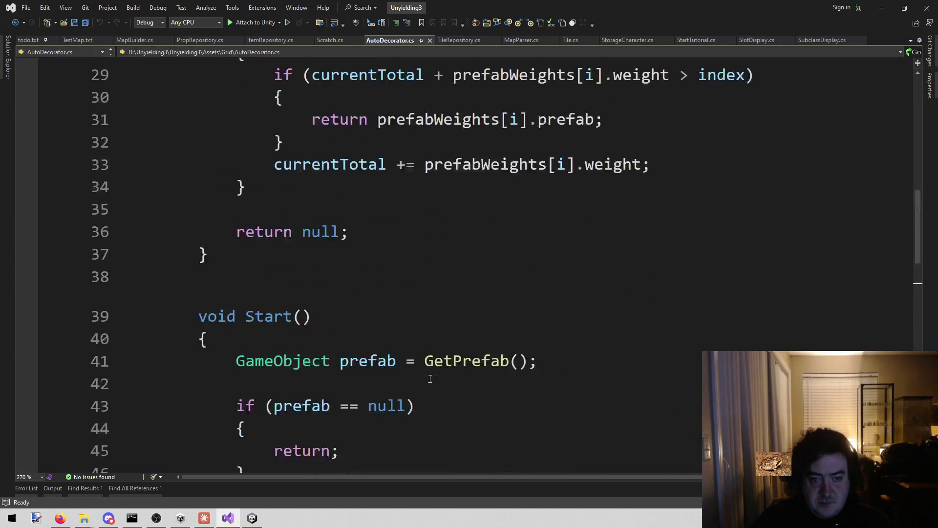
Declare a 'Tile ourTile;' field on line 14 of AutoDecorator
{"action": "scroll", "coordinate": [419, 373], "scroll_direction": "down", "scroll_amount": 2}
{"action": "scroll", "coordinate": [403, 360], "scroll_direction": "up", "scroll_amount": 2}
{"action": "scroll", "coordinate": [403, 360], "scroll_direction": "down", "scroll_amount": 6}
{"action": "scroll", "coordinate": [400, 352], "scroll_direction": "up", "scroll_amount": 7}
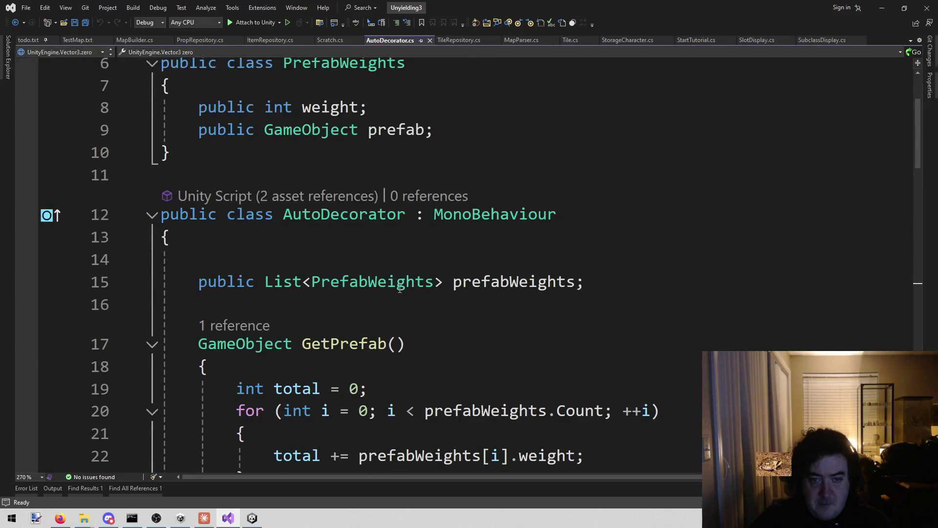
{"action": "left_click", "coordinate": [387, 250]}
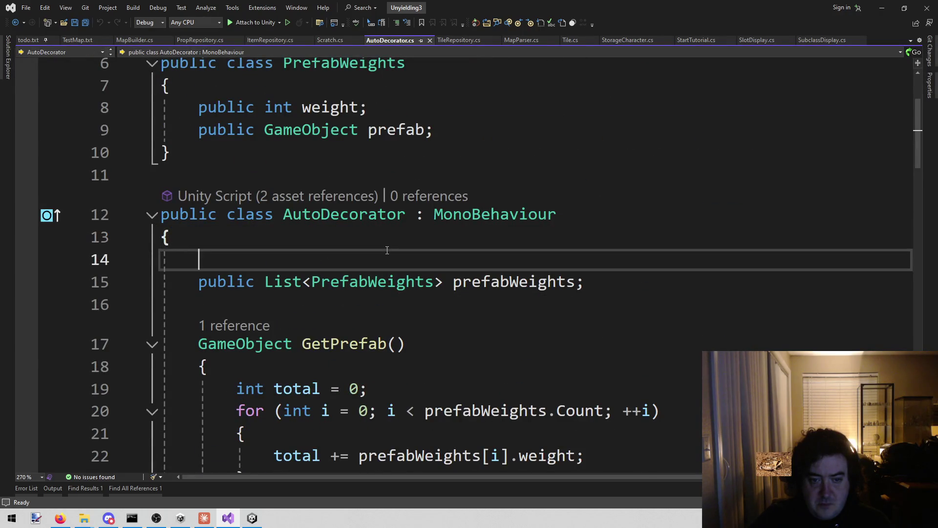
{"action": "scroll", "coordinate": [388, 250], "scroll_direction": "down", "scroll_amount": 2}
{"action": "left_click", "coordinate": [331, 209]}
{"action": "key", "text": "ctrl+shift+Down"}
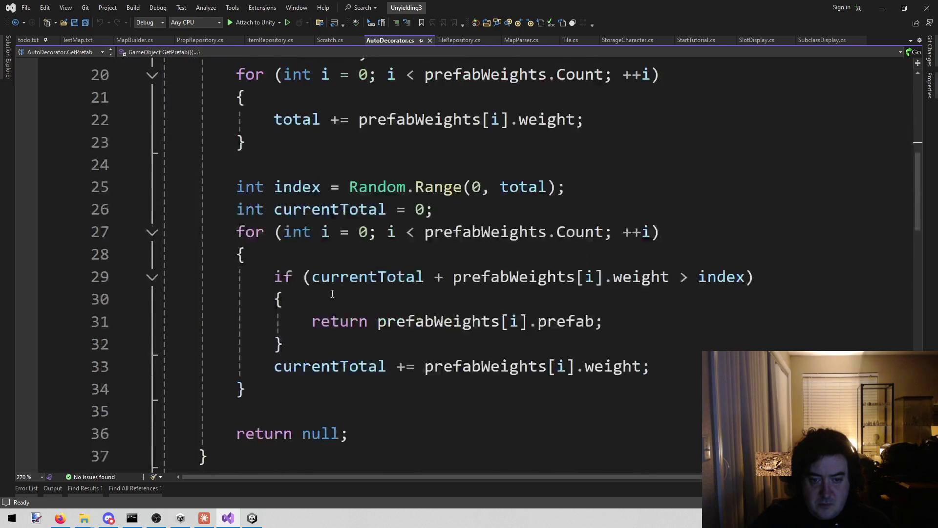
{"action": "scroll", "coordinate": [331, 195], "scroll_direction": "up", "scroll_amount": 9}
{"action": "left_click", "coordinate": [280, 125]}
{"action": "type", "text": "Tile ourTi"}
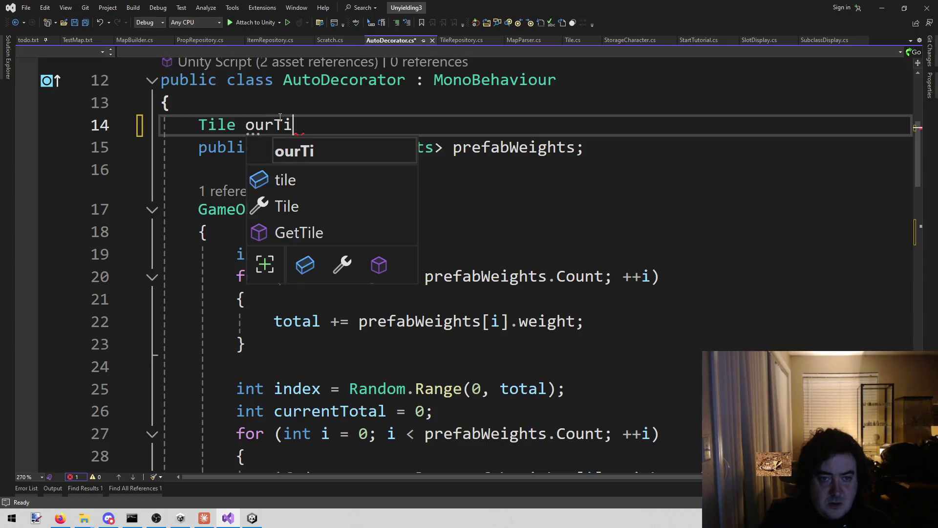
{"action": "type", "text": "le;"}
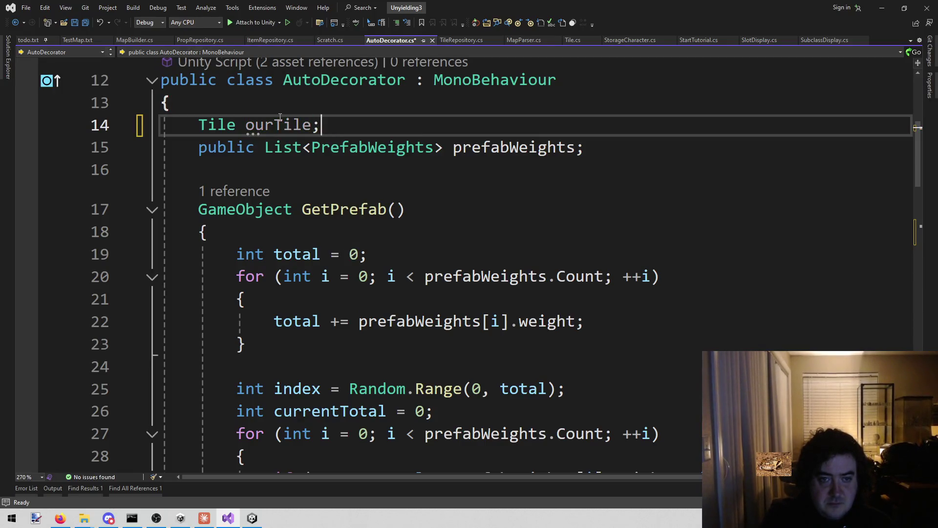
{"action": "left_click", "coordinate": [279, 118]}
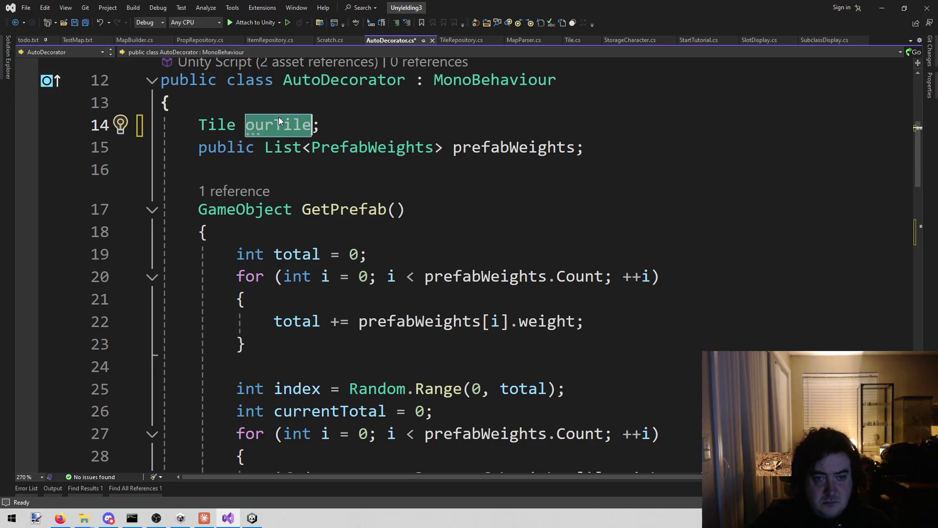
Assign ourTile = GetComponent<Tile>() inside Awake and save AutoDecorator.cs
{"action": "scroll", "coordinate": [336, 267], "scroll_direction": "down", "scroll_amount": 7}
{"action": "left_click", "coordinate": [372, 288]}
{"action": "type", "text": "ourTile"}
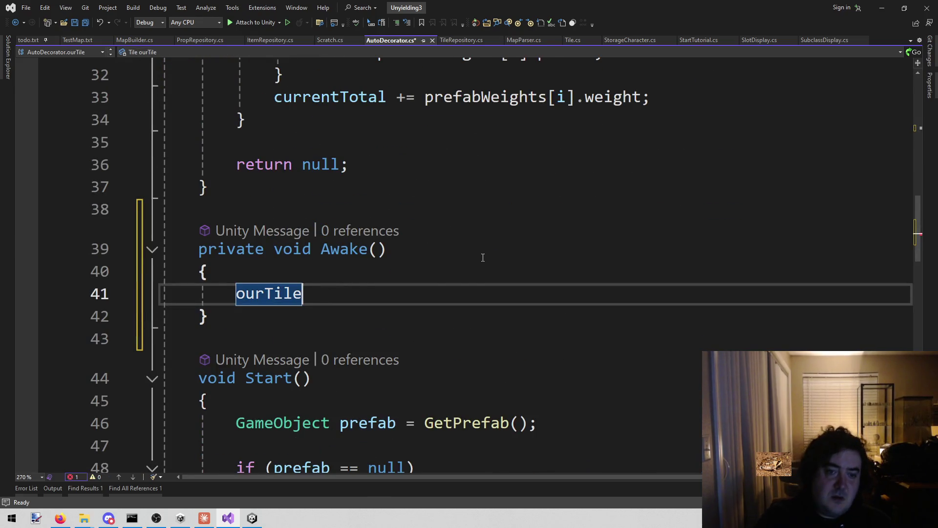
{"action": "key", "text": "Tab"}
{"action": "key", "text": "ctrl+s"}
Search the solution for the Tile.cs file with Shift+Alt+O
{"action": "scroll", "coordinate": [469, 257], "scroll_direction": "down", "scroll_amount": 1}
{"action": "double_click", "coordinate": [268, 224]}
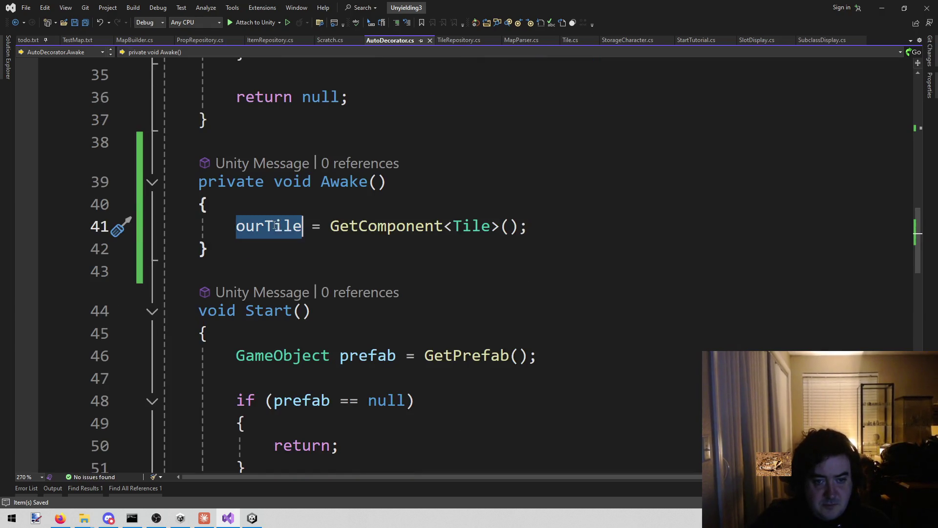
{"action": "scroll", "coordinate": [336, 264], "scroll_direction": "down", "scroll_amount": 2}
{"action": "scroll", "coordinate": [336, 264], "scroll_direction": "down", "scroll_amount": 4}
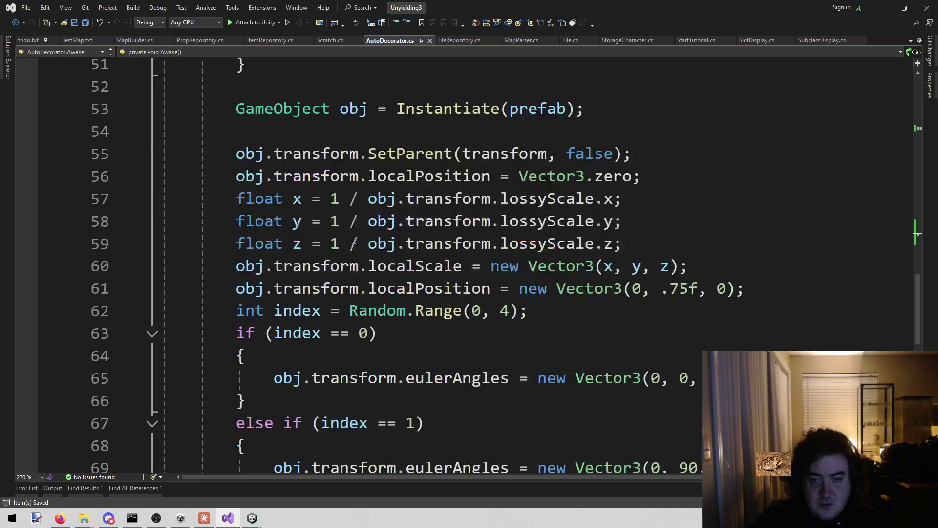
{"action": "mouse_move", "coordinate": [238, 113]}
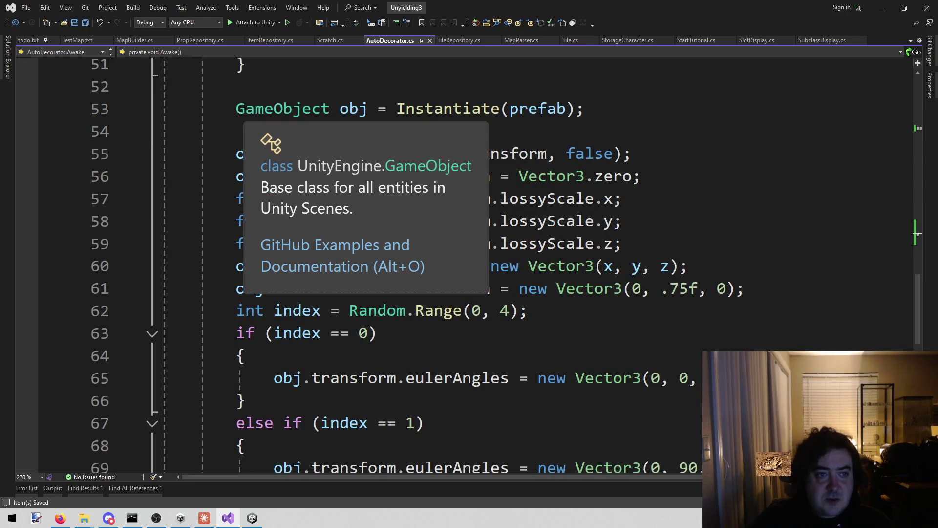
{"action": "key", "text": "ctrl+shift+o"}
Open Tile.cs and insert a new line after the overlay field on line 18
{"action": "type", "text": "tile."}
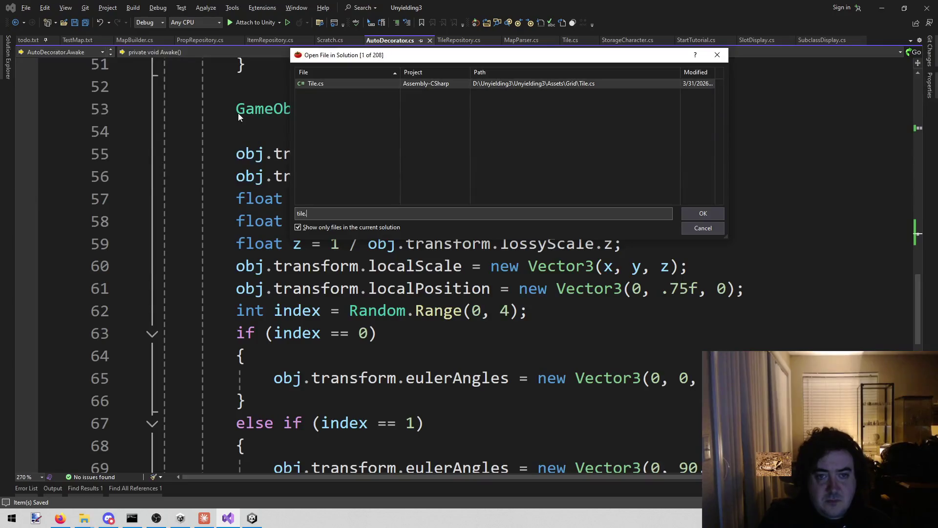
{"action": "key", "text": "Return"}
{"action": "scroll", "coordinate": [274, 209], "scroll_direction": "down", "scroll_amount": 5}
{"action": "scroll", "coordinate": [274, 209], "scroll_direction": "up", "scroll_amount": 10}
{"action": "scroll", "coordinate": [313, 220], "scroll_direction": "down", "scroll_amount": 2}
{"action": "left_click", "coordinate": [453, 370]}
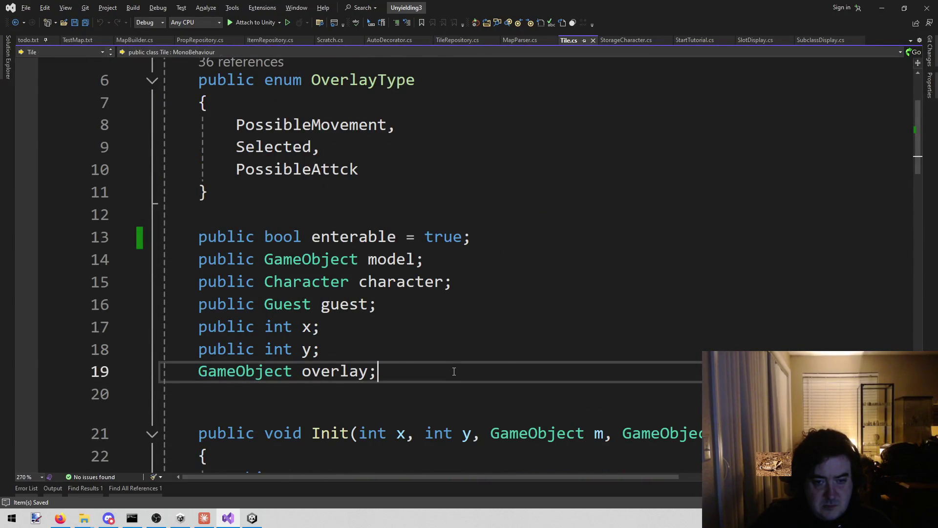
{"action": "scroll", "coordinate": [453, 370], "scroll_direction": "up", "scroll_amount": 2}
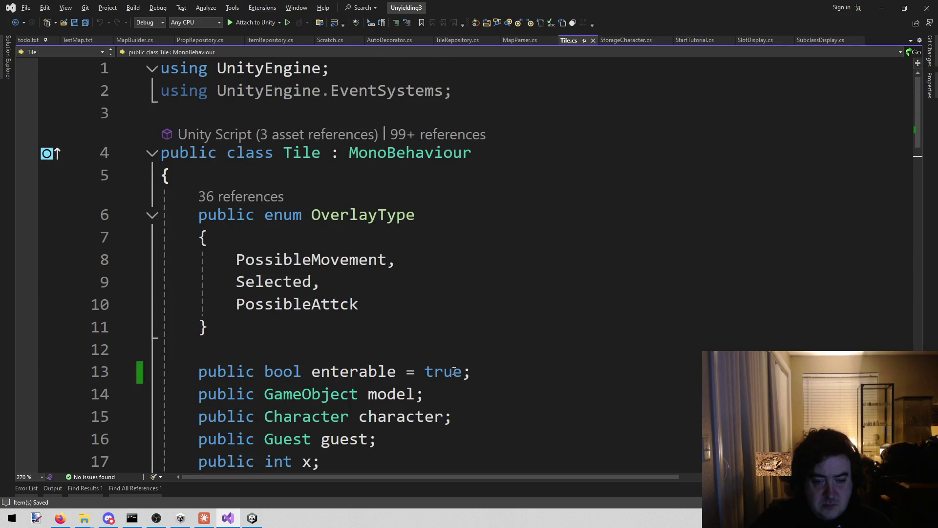
{"action": "scroll", "coordinate": [453, 371], "scroll_direction": "down", "scroll_amount": 2}
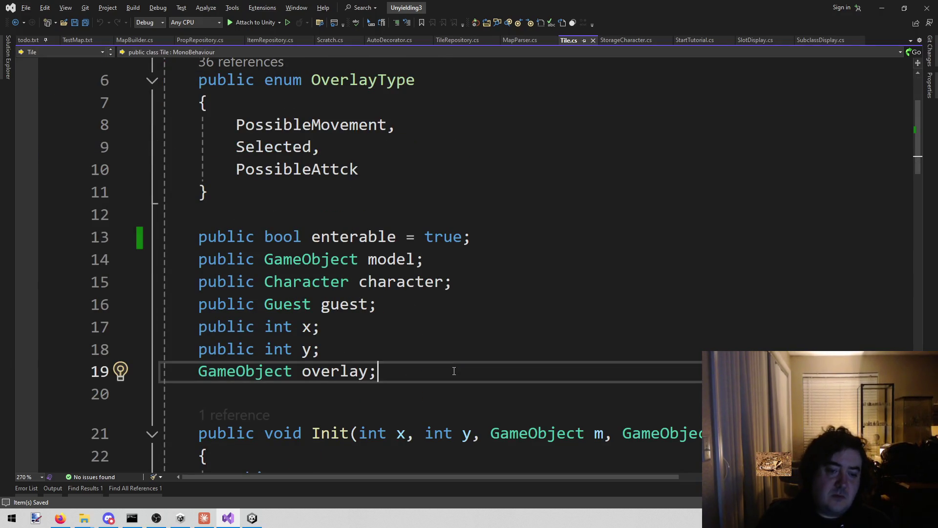
{"action": "key", "text": "Up"}
{"action": "key", "text": "Return"}
Declare public List<GameObject> ownedChildren = new List<GameObject>(); and save Tile.cs
{"action": "type", "text": "public "}
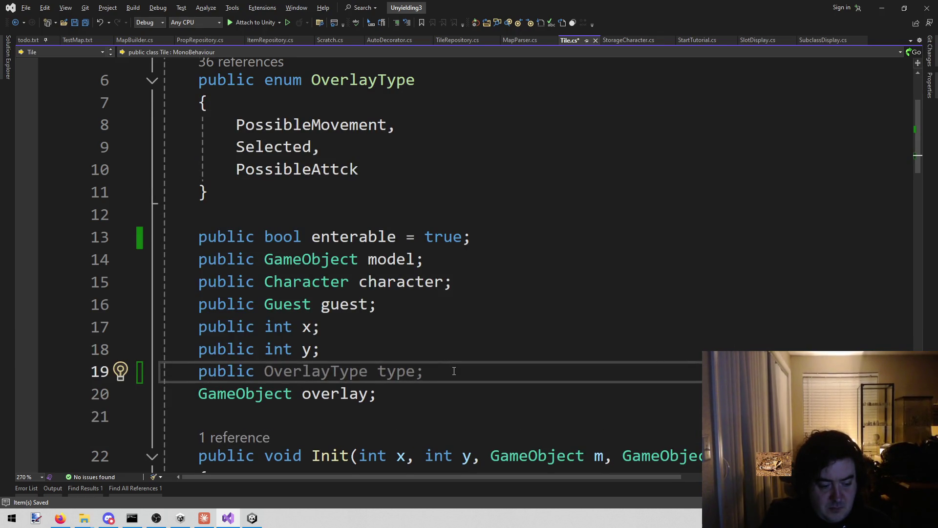
{"action": "type", "text": "List<"}
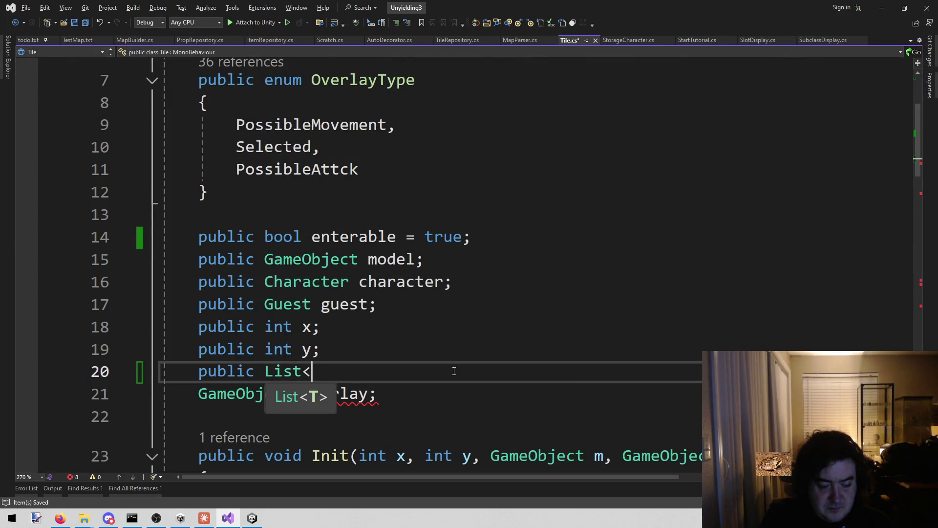
{"action": "type", "text": "ownedCh"}
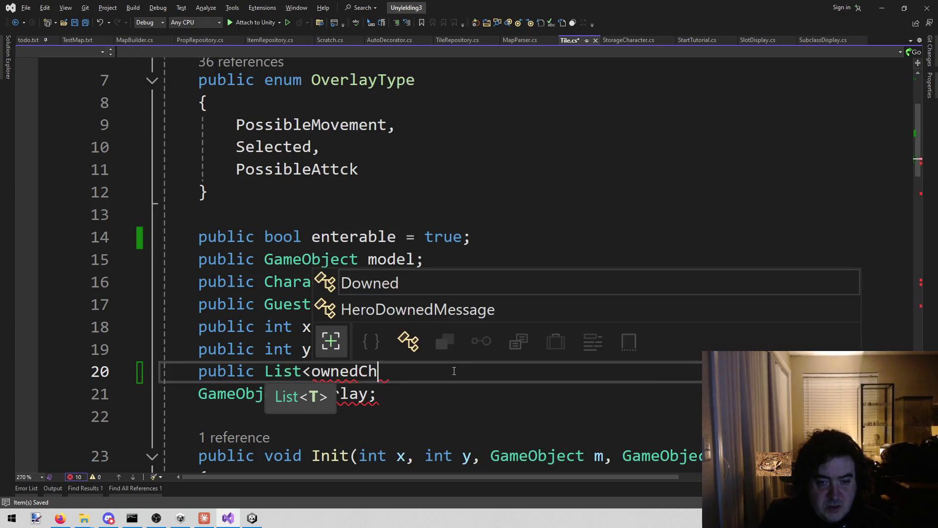
{"action": "type", "text": "ildren>"}
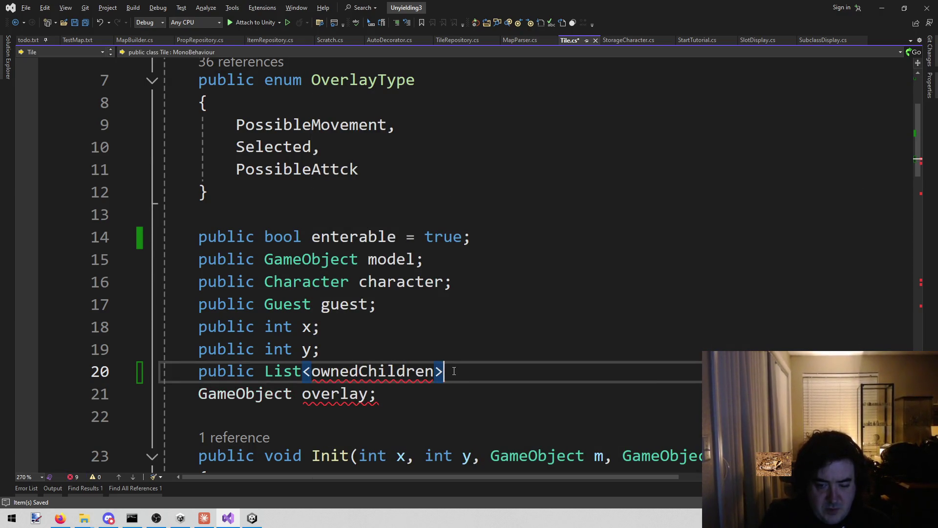
{"action": "key", "text": "Left"}
{"action": "key", "text": "ctrl+shift+Left"}
{"action": "type", "text": "Game"}
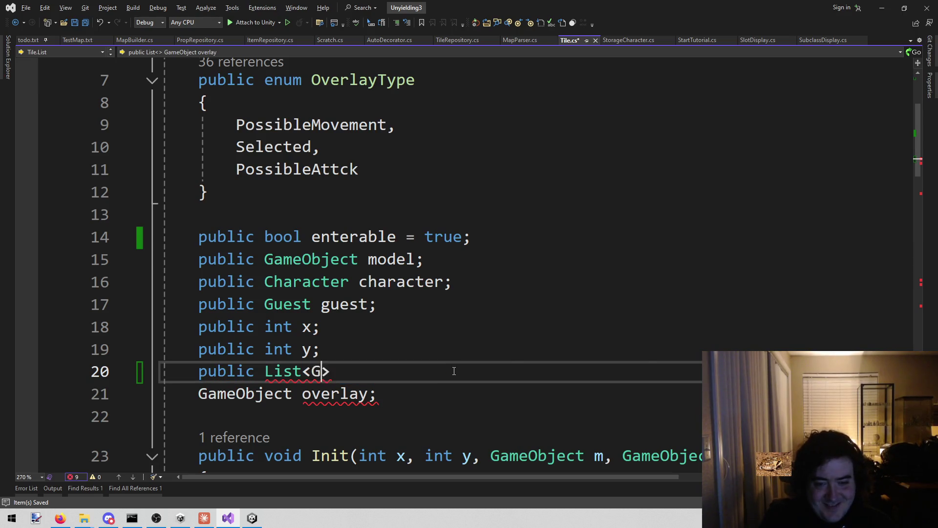
{"action": "key", "text": "Tab"}
{"action": "key", "text": "End"}
{"action": "type", "text": "ownedChildren"}
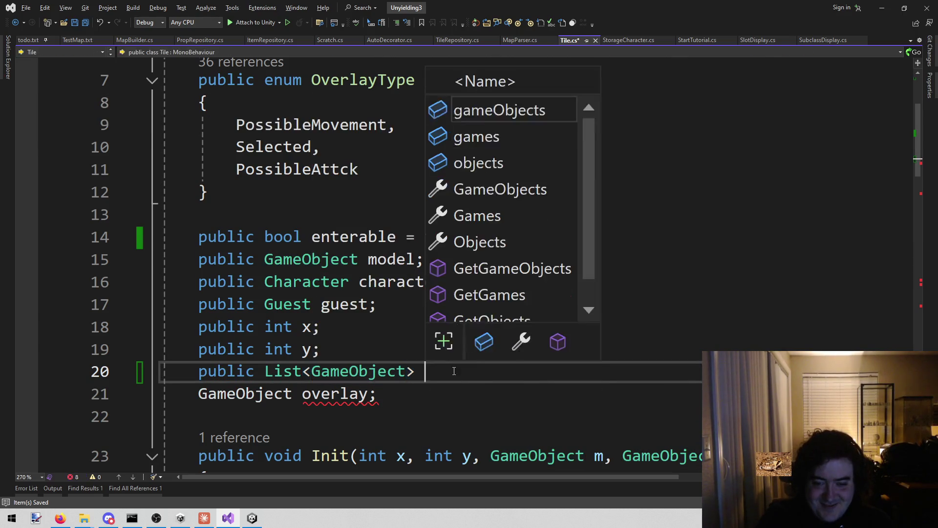
{"action": "type", "text": " ="}
{"action": "key", "text": "Tab"}
{"action": "key", "text": "ctrl+s"}
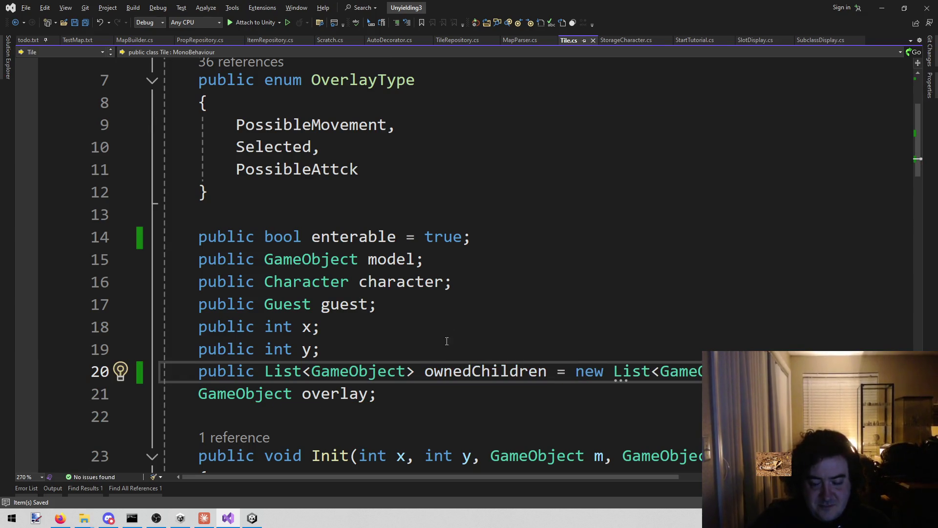
Cancel the ownedChildren rename and navigate back to AutoDecorator.cs at ourTile
{"action": "key", "text": "ctrl+r"}
{"action": "key", "text": "ctrl+r"}
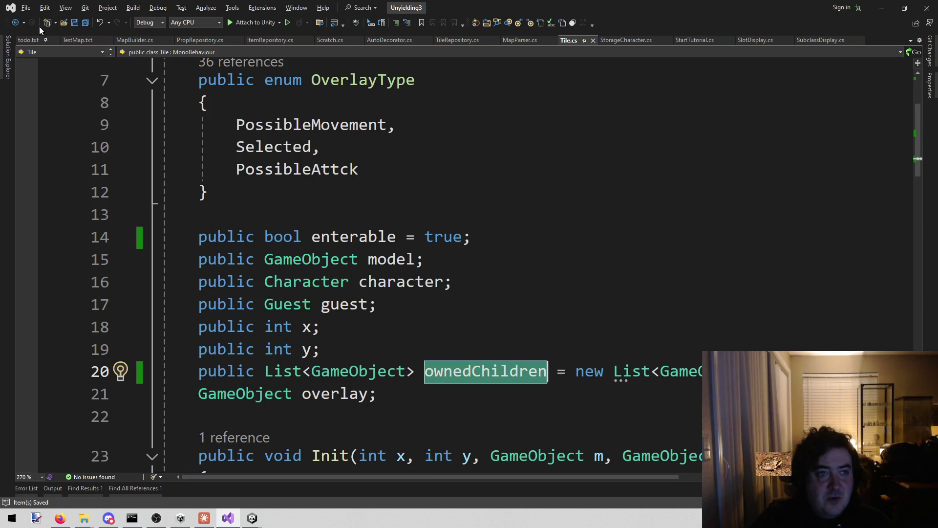
{"action": "left_click", "coordinate": [15, 22]}
{"action": "left_click", "coordinate": [14, 23]}
{"action": "left_click", "coordinate": [15, 22]}
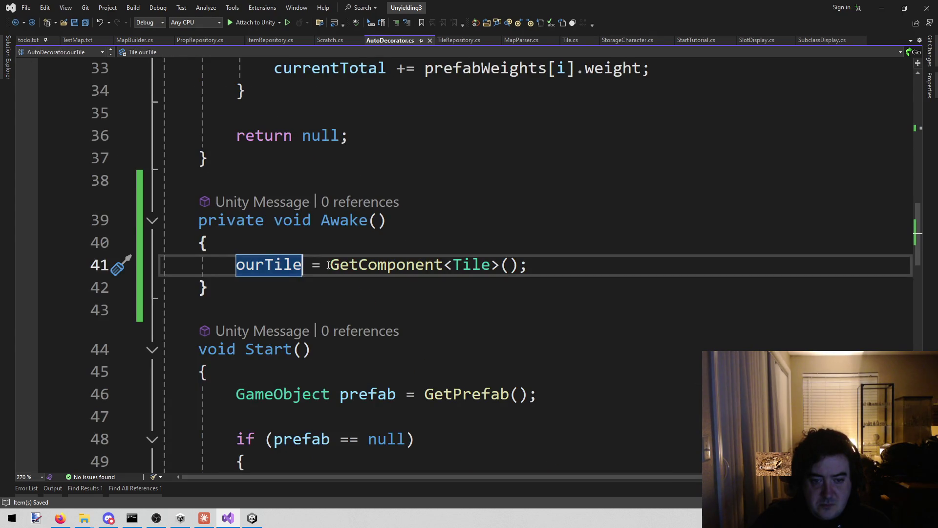
Append ourTile.ownedChildren.Add(obj); at the end of Start and save AutoDecorator.cs
{"action": "left_click", "coordinate": [366, 352]}
{"action": "scroll", "coordinate": [366, 351], "scroll_direction": "down", "scroll_amount": 8}
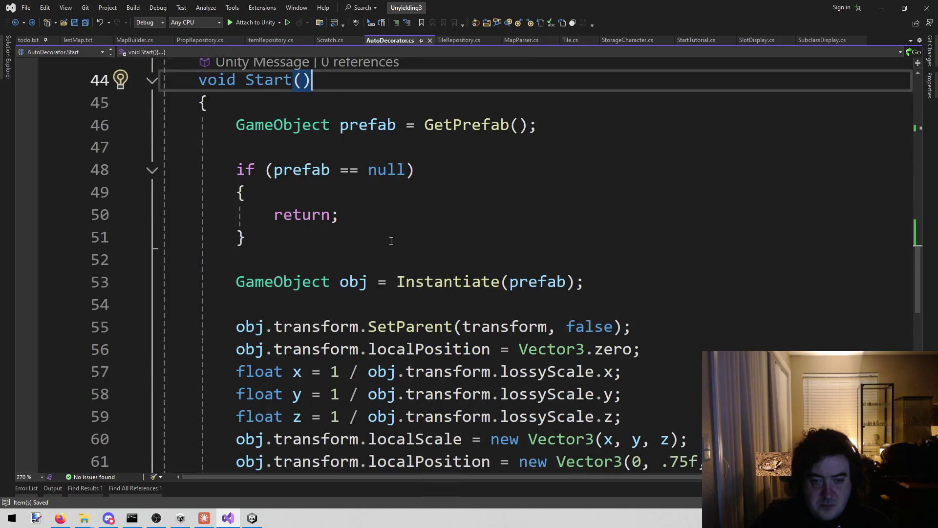
{"action": "scroll", "coordinate": [391, 240], "scroll_direction": "down", "scroll_amount": 2}
{"action": "scroll", "coordinate": [391, 241], "scroll_direction": "up", "scroll_amount": 4}
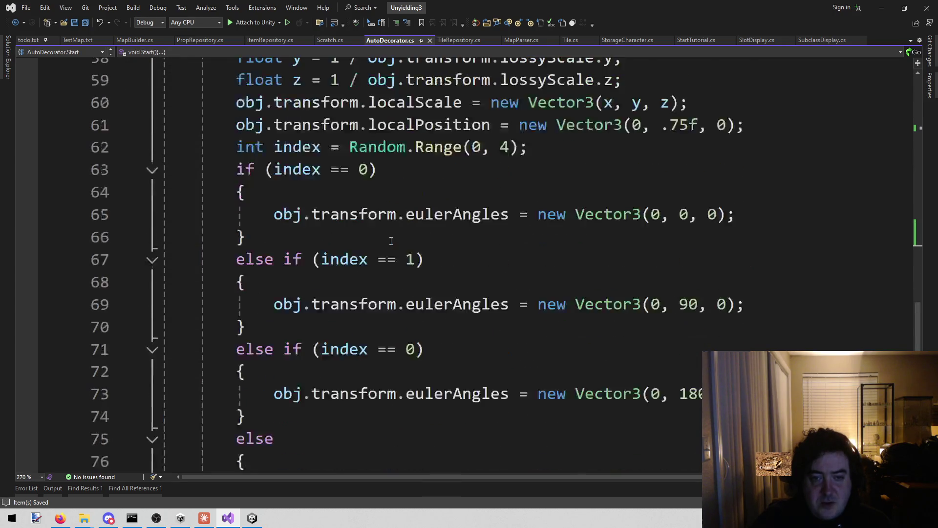
{"action": "scroll", "coordinate": [250, 171], "scroll_direction": "up", "scroll_amount": 1}
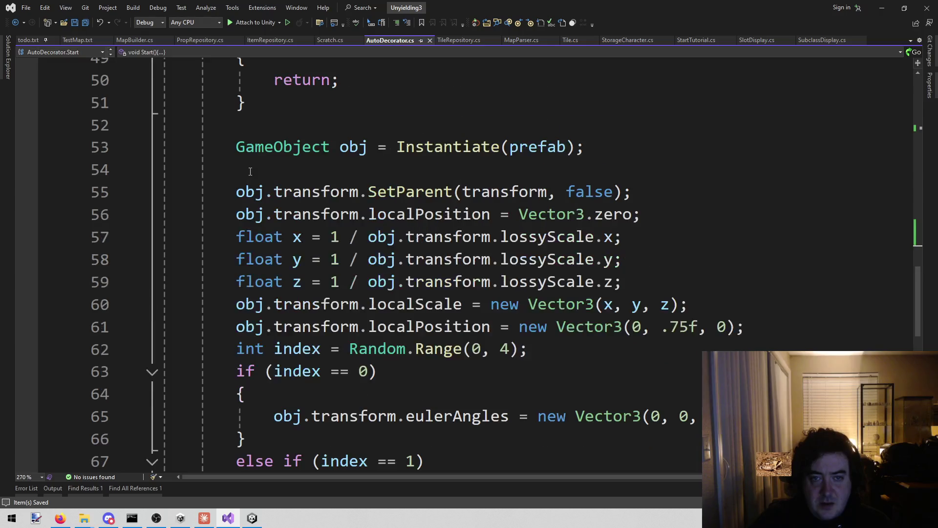
{"action": "scroll", "coordinate": [361, 152], "scroll_direction": "down", "scroll_amount": 8}
{"action": "left_click", "coordinate": [297, 191]}
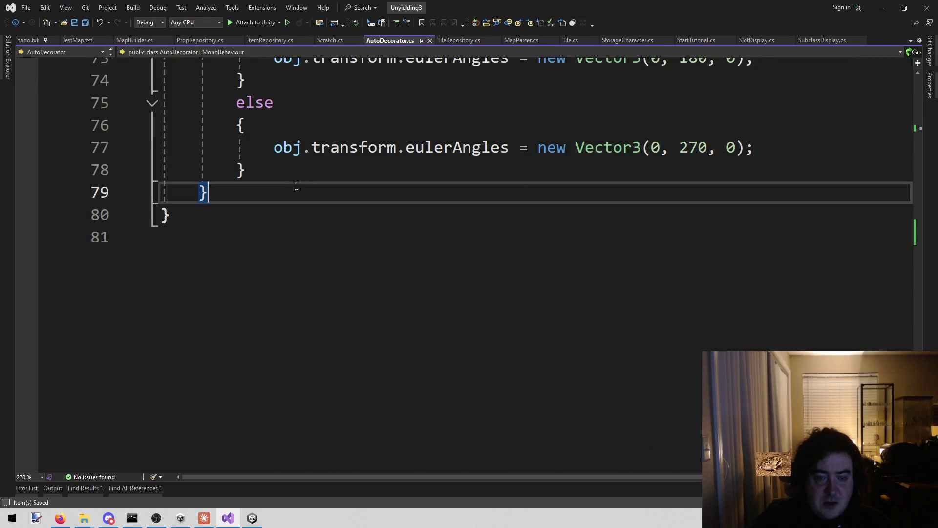
{"action": "left_click", "coordinate": [288, 170]}
{"action": "key", "text": "Return"}
{"action": "type", "text": "o"}
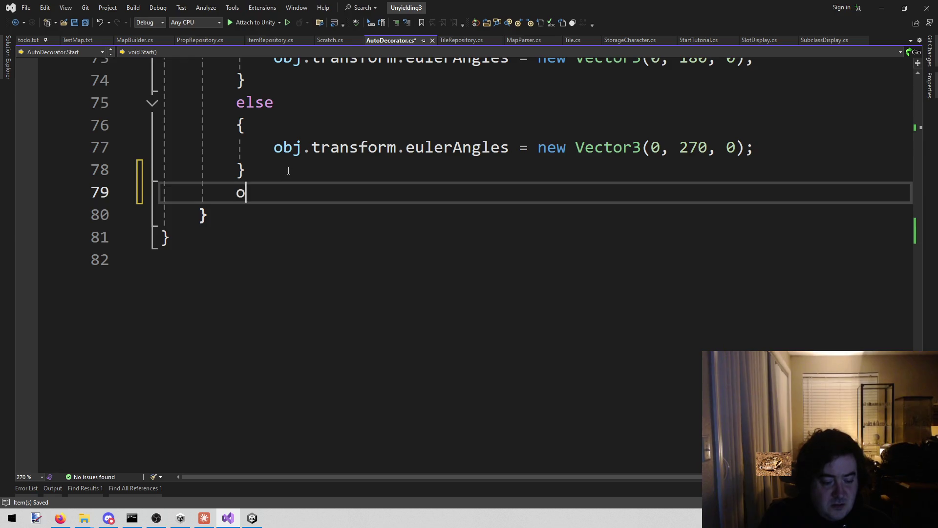
{"action": "type", "text": "urTile.o"}
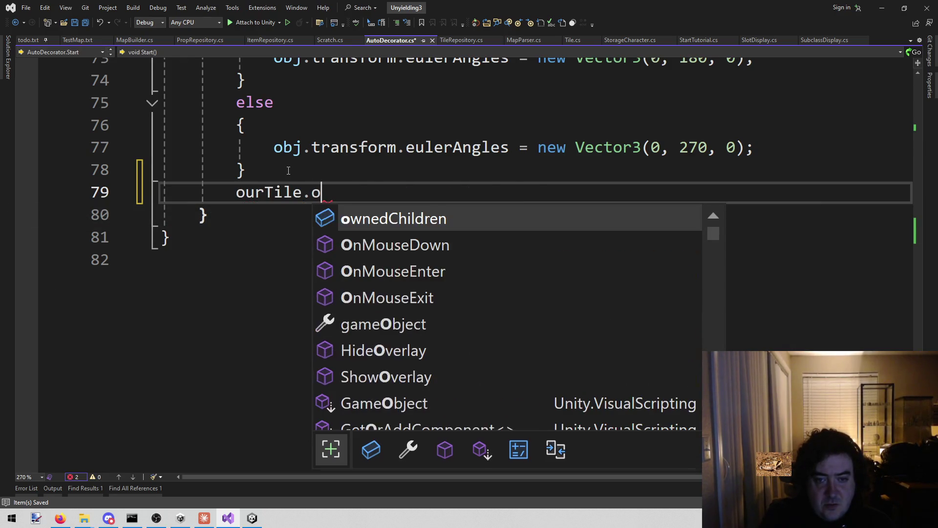
{"action": "key", "text": "Tab"}
{"action": "key", "text": "Tab"}
{"action": "key", "text": "ctrl+s"}
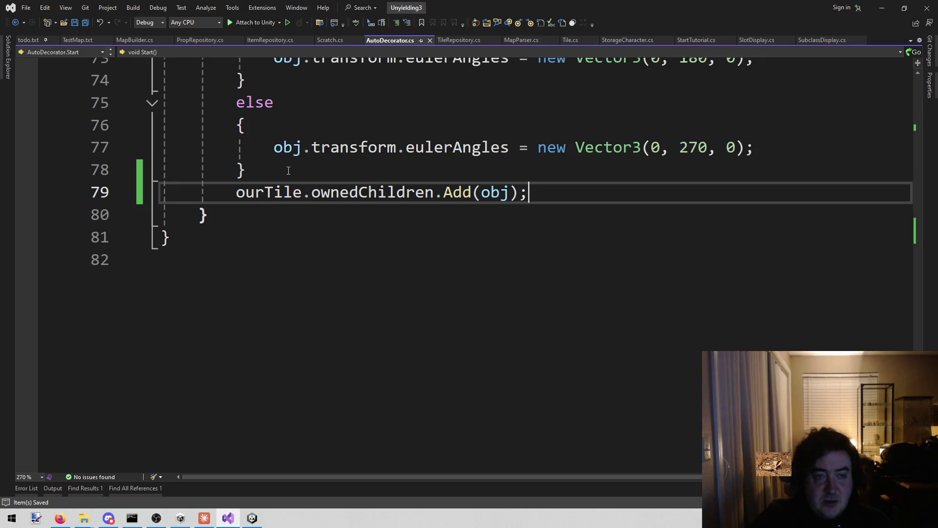
Return to the Tile.cs tab
{"action": "scroll", "coordinate": [276, 322], "scroll_direction": "up", "scroll_amount": 2}
{"action": "left_click", "coordinate": [265, 350]}
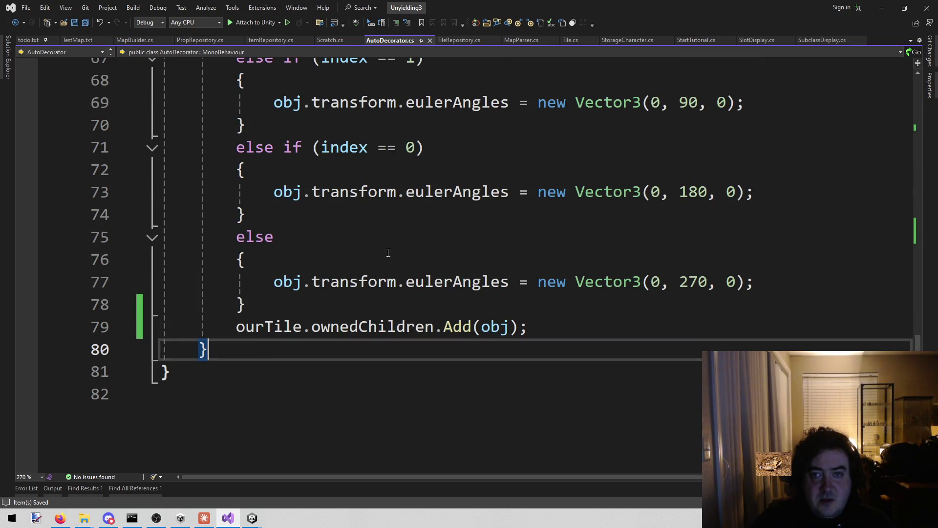
{"action": "left_click", "coordinate": [569, 41]}
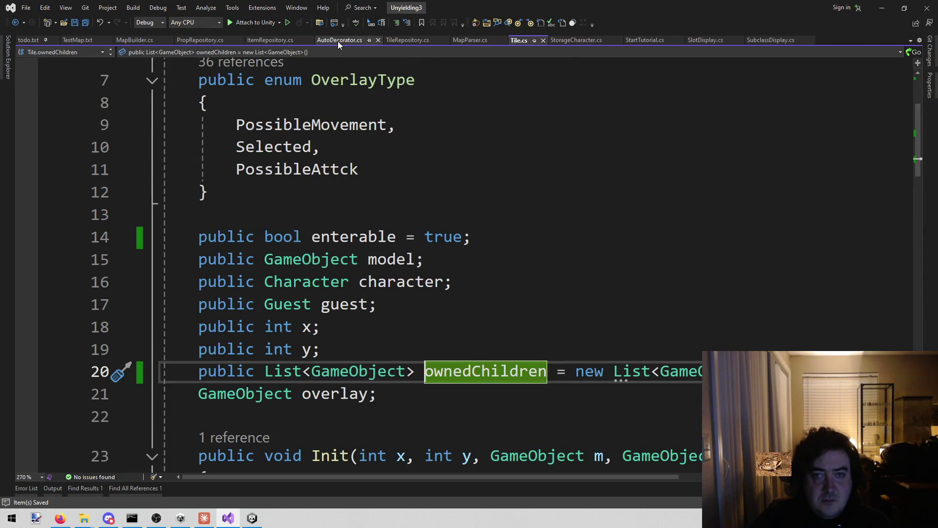
Close the Scratch, TileRepository, StorageCharacter, StartTutorial, SlotDisplay, SubclassDisplay, PropRepository and ItemRepository tabs
{"action": "left_click", "coordinate": [359, 40]}
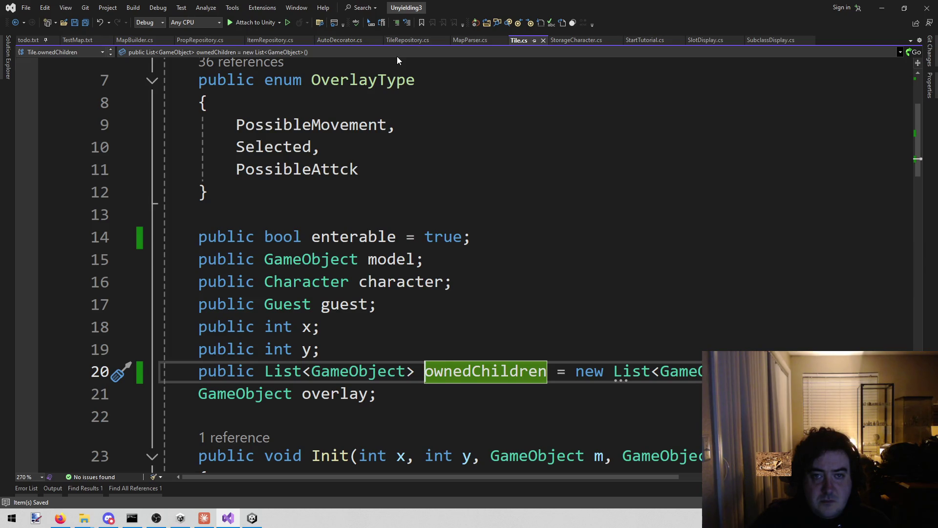
{"action": "middle_click", "coordinate": [400, 43]}
{"action": "middle_click", "coordinate": [518, 40]}
{"action": "middle_click", "coordinate": [518, 39]}
{"action": "middle_click", "coordinate": [518, 40]}
{"action": "middle_click", "coordinate": [511, 40]}
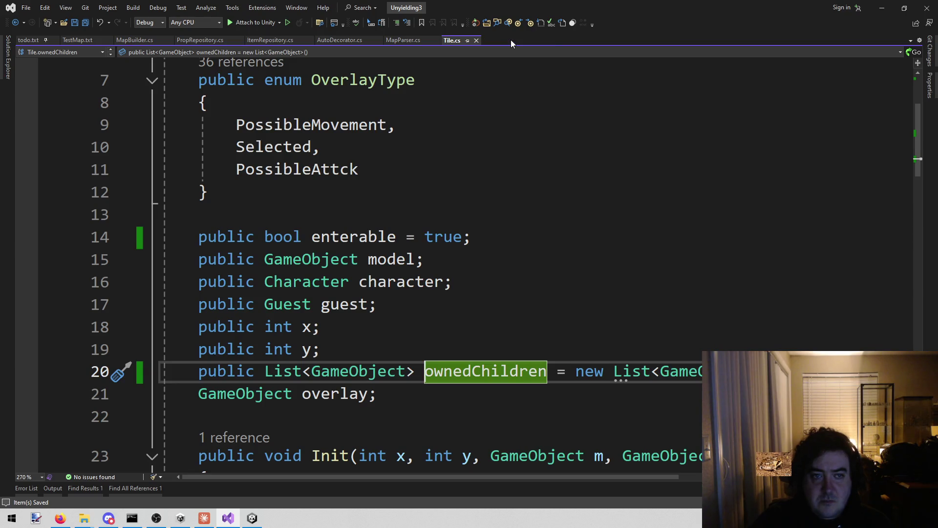
{"action": "middle_click", "coordinate": [202, 39]}
{"action": "middle_click", "coordinate": [202, 40]}
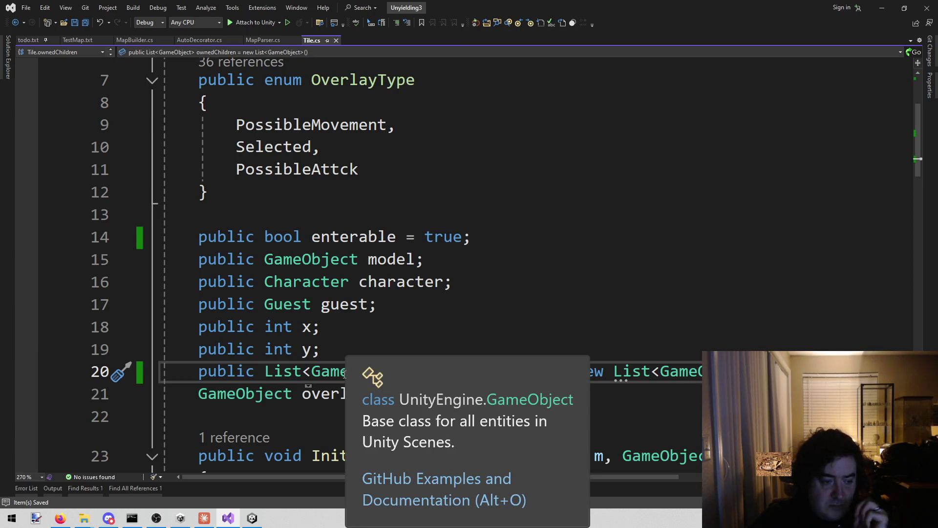
{"action": "key", "text": "alt+Tab"}
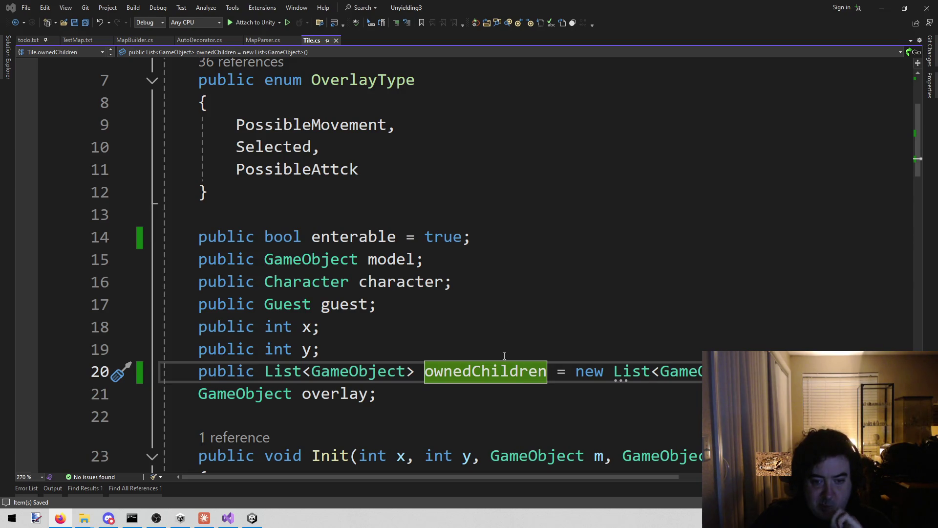
Inspect the overlay Set calls in ShowOverlay and HideOverlay, then bring Unity forward
{"action": "scroll", "coordinate": [502, 358], "scroll_direction": "down", "scroll_amount": 6}
{"action": "scroll", "coordinate": [497, 361], "scroll_direction": "down", "scroll_amount": 7}
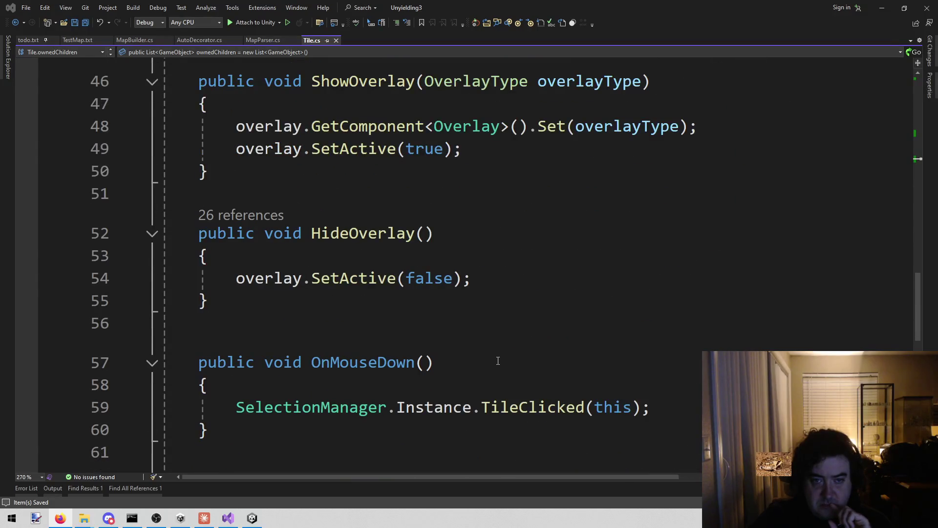
{"action": "scroll", "coordinate": [496, 360], "scroll_direction": "up", "scroll_amount": 1}
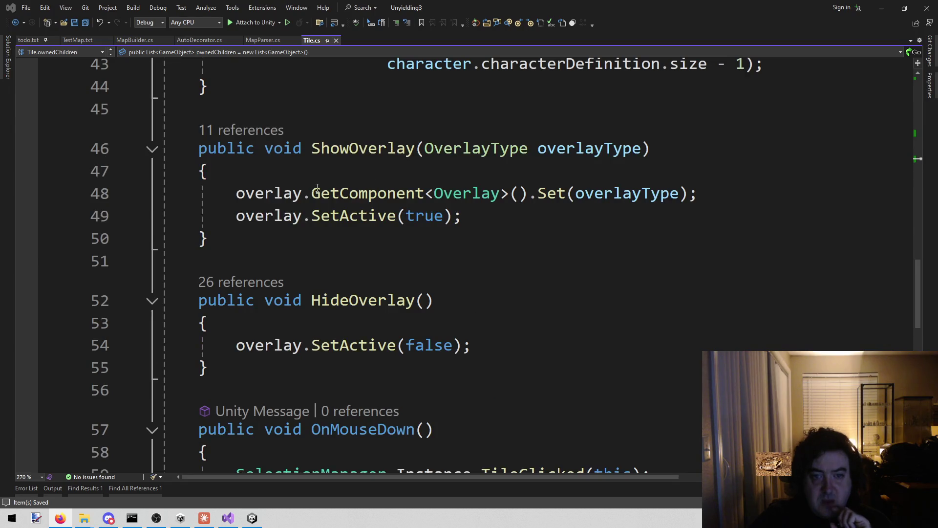
{"action": "left_click_drag", "start_coordinate": [236, 193], "coordinate": [587, 194]}
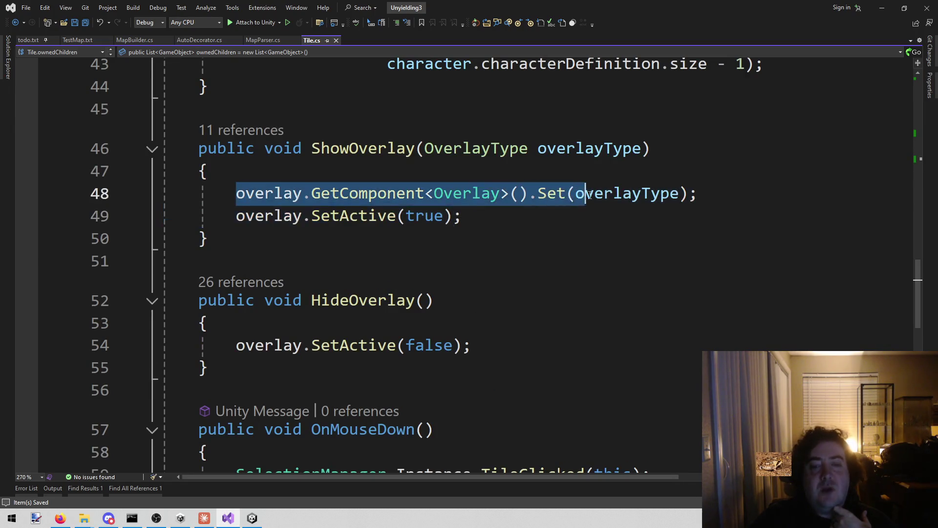
{"action": "key", "text": "shift+Up"}
{"action": "left_click_drag", "start_coordinate": [223, 343], "coordinate": [472, 345]}
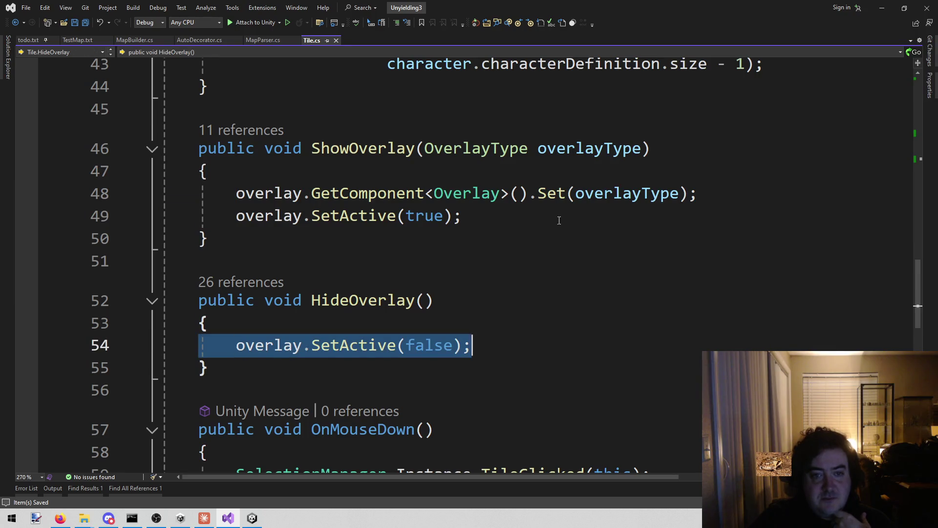
{"action": "left_click", "coordinate": [315, 165]}
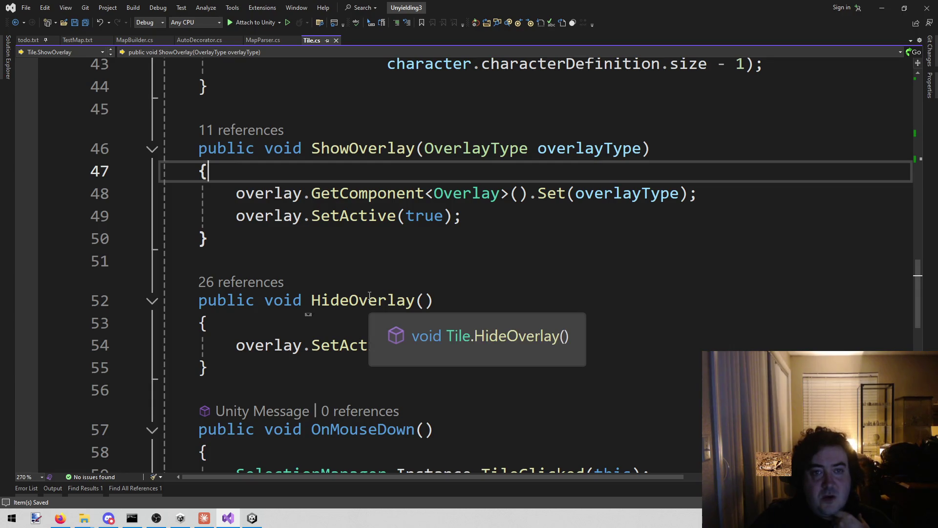
{"action": "scroll", "coordinate": [356, 293], "scroll_direction": "up", "scroll_amount": 4}
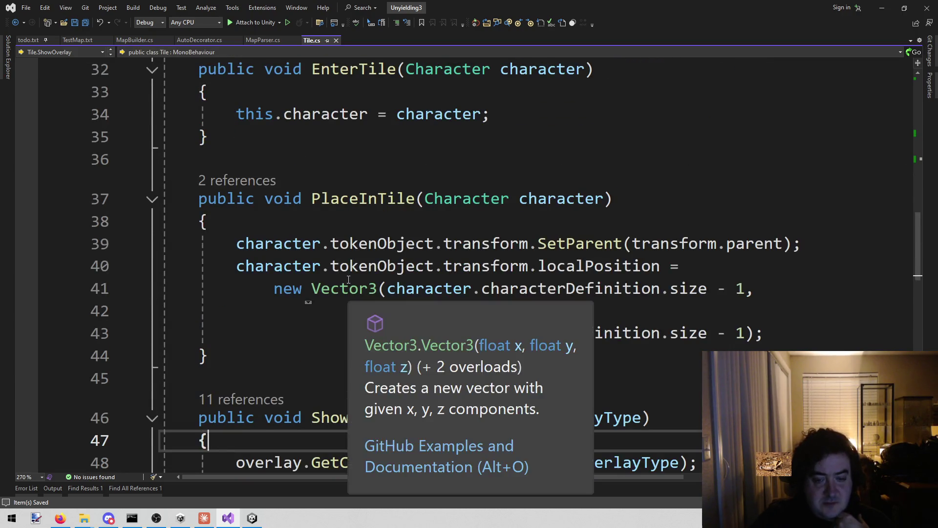
{"action": "scroll", "coordinate": [342, 279], "scroll_direction": "down", "scroll_amount": 4}
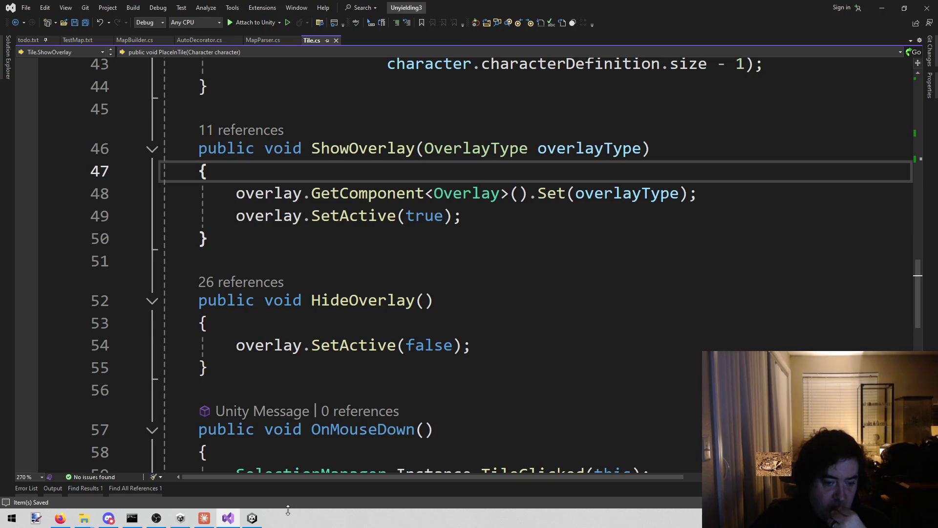
{"action": "left_click", "coordinate": [262, 521]}
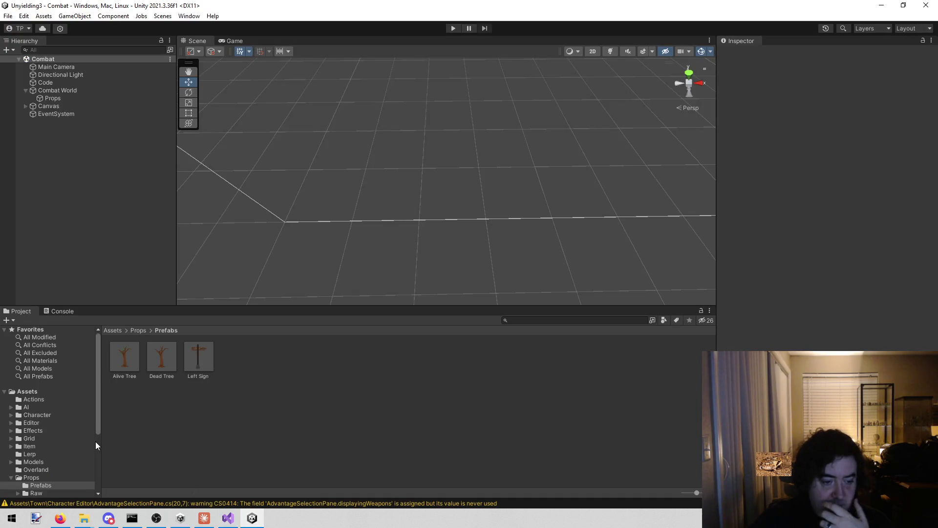
Scroll the Project window's folder tree and fold up the Props folder
{"action": "scroll", "coordinate": [83, 440], "scroll_direction": "down", "scroll_amount": 3}
{"action": "scroll", "coordinate": [61, 424], "scroll_direction": "down", "scroll_amount": 5}
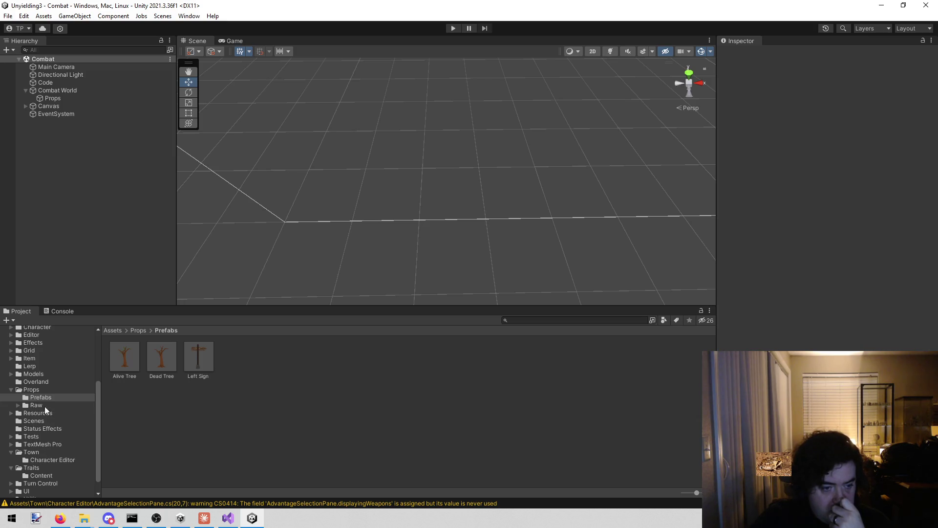
{"action": "left_click", "coordinate": [11, 390]}
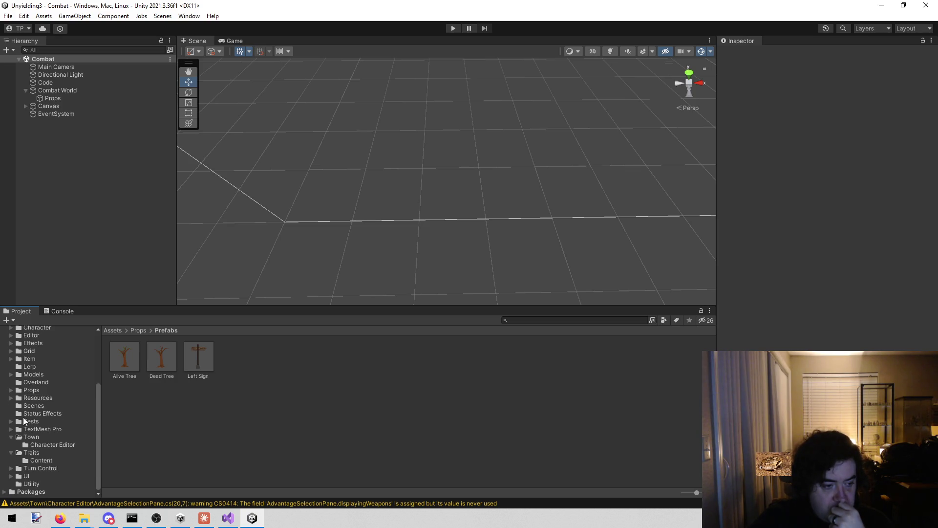
{"action": "scroll", "coordinate": [94, 442], "scroll_direction": "up", "scroll_amount": 5}
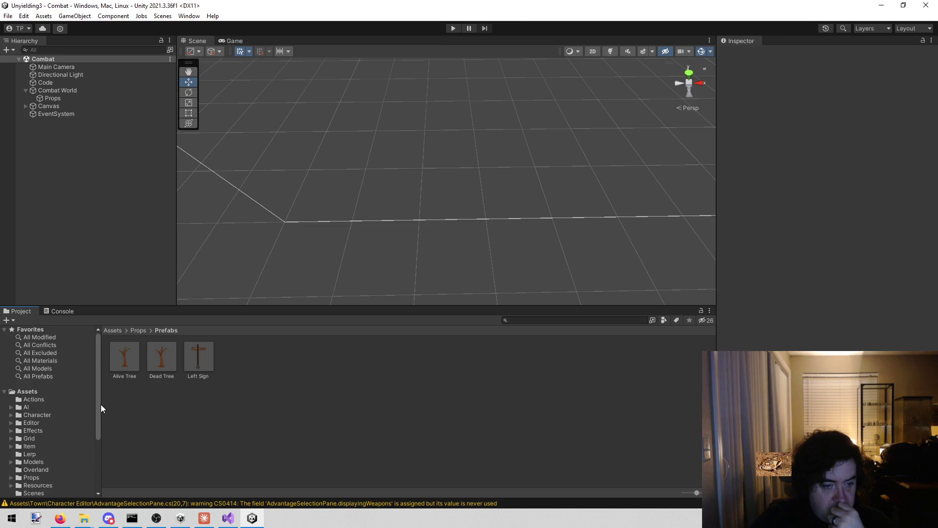
{"action": "left_click_drag", "start_coordinate": [98, 403], "coordinate": [107, 458]}
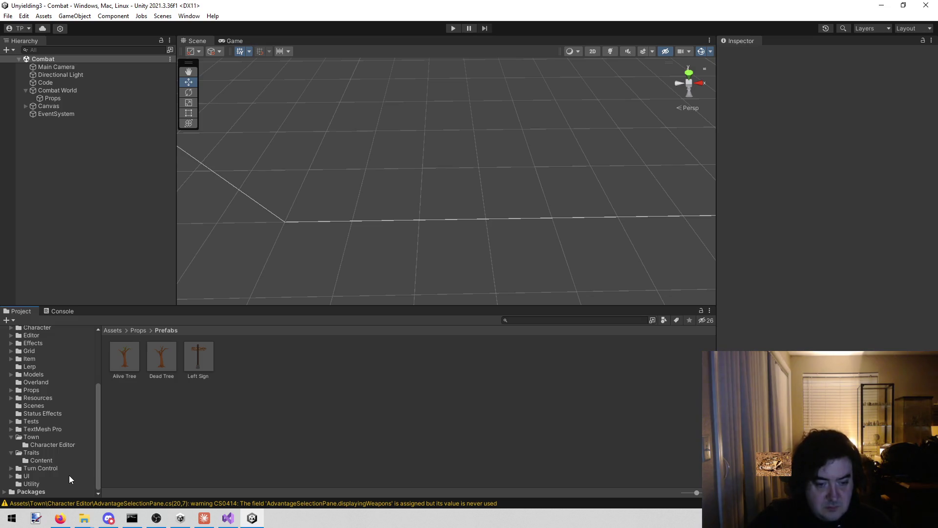
Switch from Unity back to Visual Studio showing Tile.cs
{"action": "left_click", "coordinate": [228, 518]}
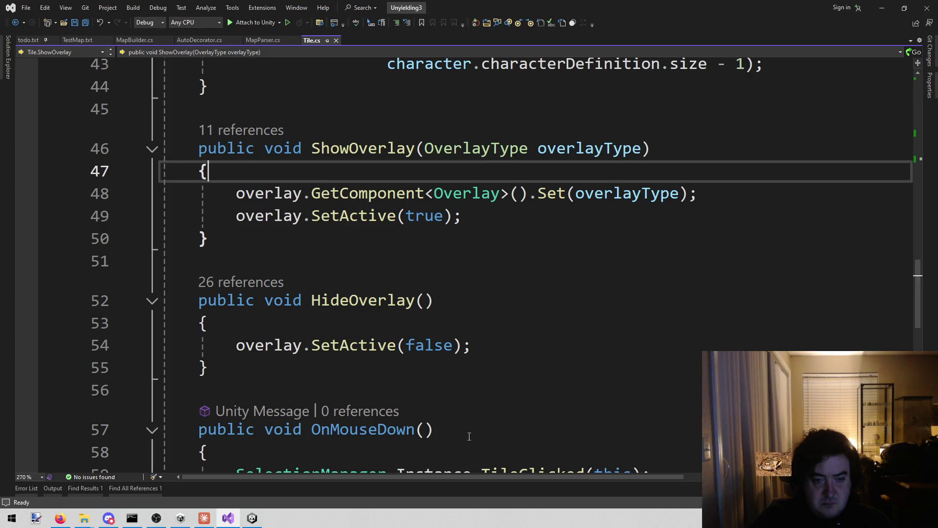
Scroll through Tile.cs reviewing ShowOverlay, HideOverlay and OnMouseDown
{"action": "left_click", "coordinate": [454, 370]}
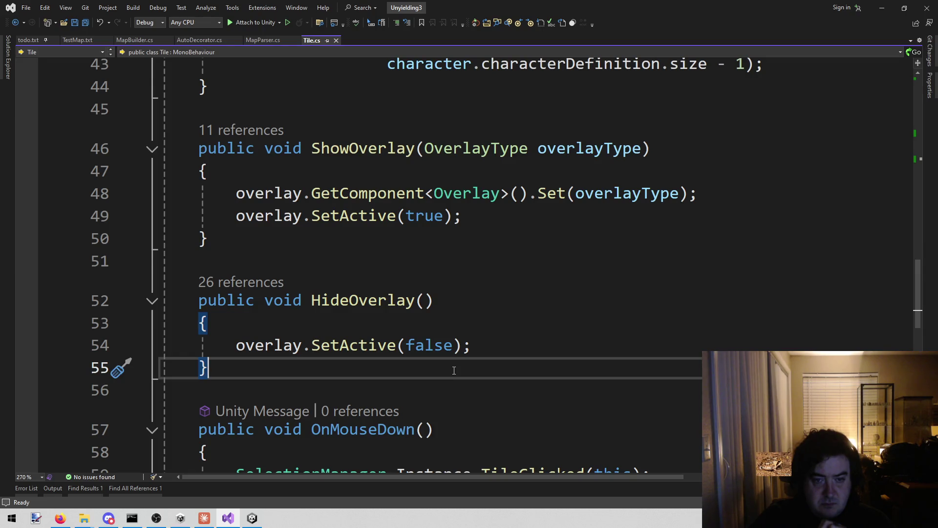
{"action": "scroll", "coordinate": [454, 370], "scroll_direction": "up", "scroll_amount": 3}
{"action": "scroll", "coordinate": [452, 380], "scroll_direction": "down", "scroll_amount": 5}
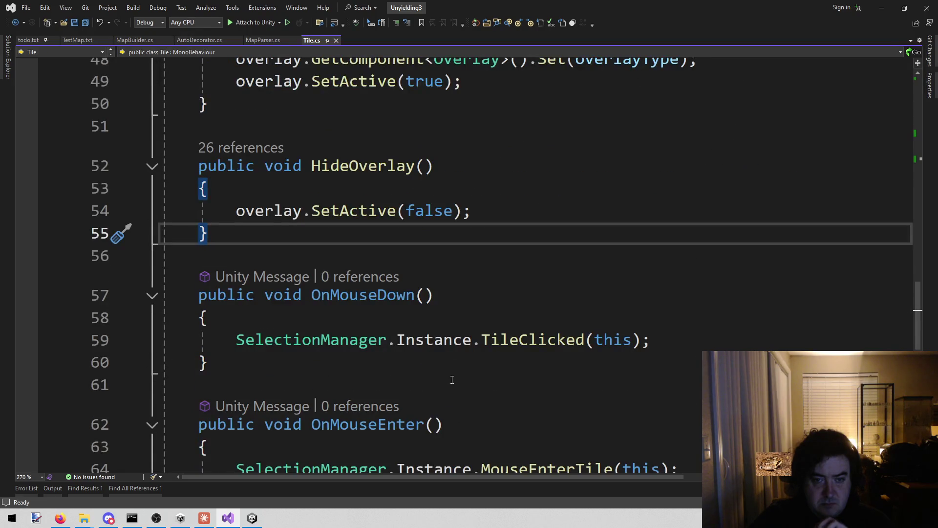
{"action": "scroll", "coordinate": [452, 379], "scroll_direction": "up", "scroll_amount": 2}
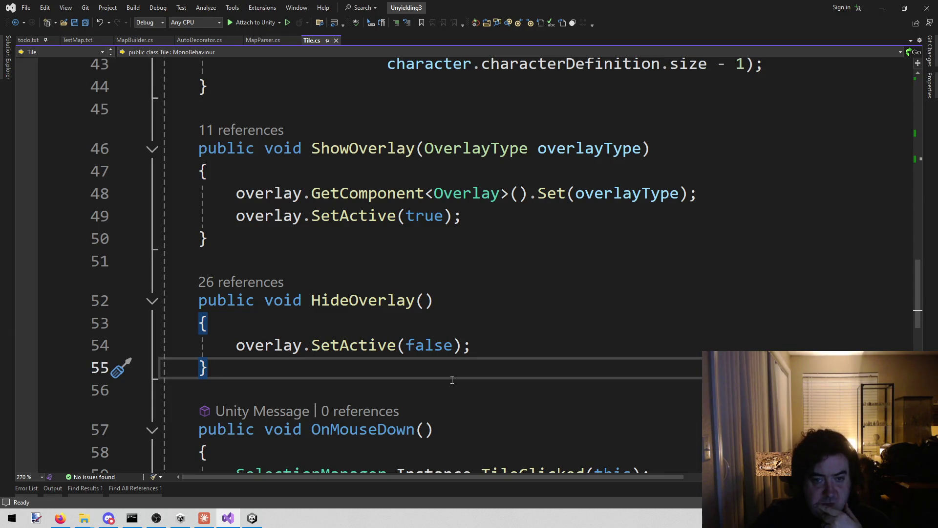
{"action": "left_click", "coordinate": [554, 244]}
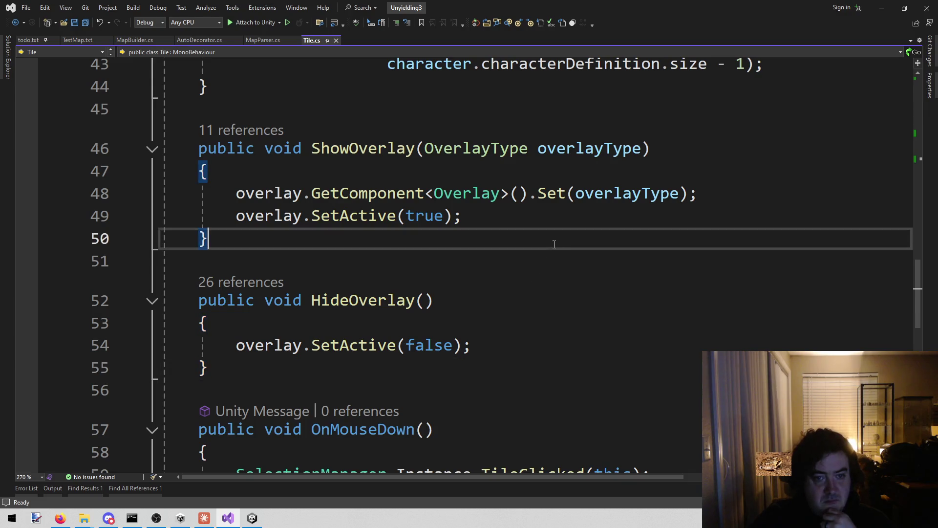
{"action": "scroll", "coordinate": [554, 244], "scroll_direction": "up", "scroll_amount": 4}
{"action": "scroll", "coordinate": [540, 326], "scroll_direction": "up", "scroll_amount": 10}
{"action": "scroll", "coordinate": [518, 312], "scroll_direction": "down", "scroll_amount": 3}
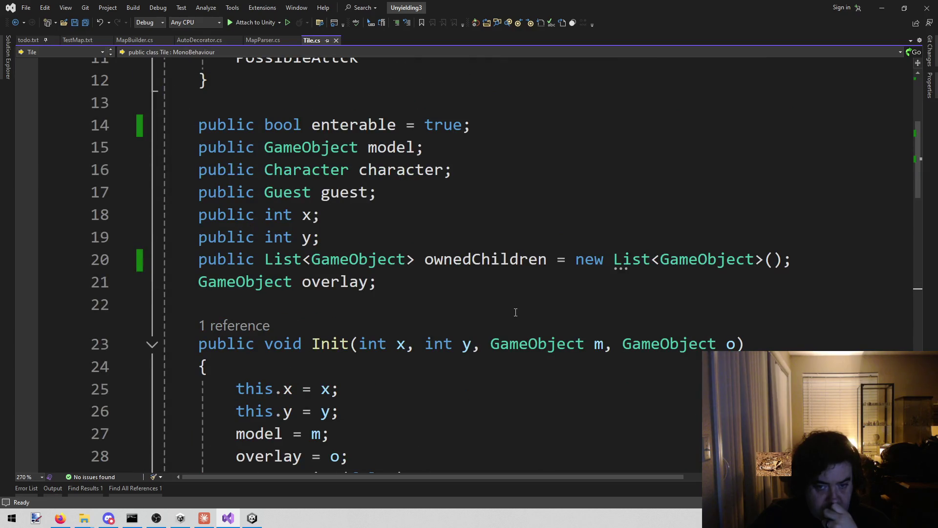
{"action": "scroll", "coordinate": [516, 311], "scroll_direction": "down", "scroll_amount": 18}
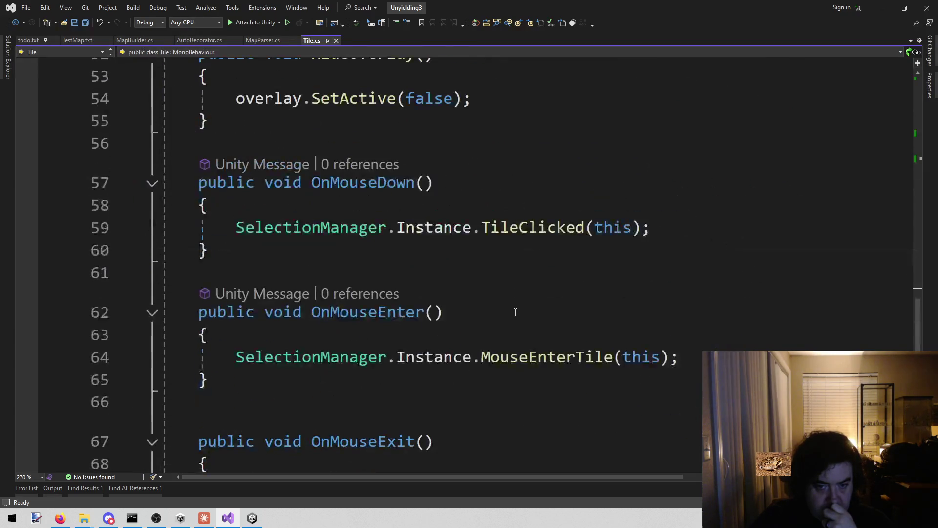
{"action": "scroll", "coordinate": [496, 310], "scroll_direction": "up", "scroll_amount": 5}
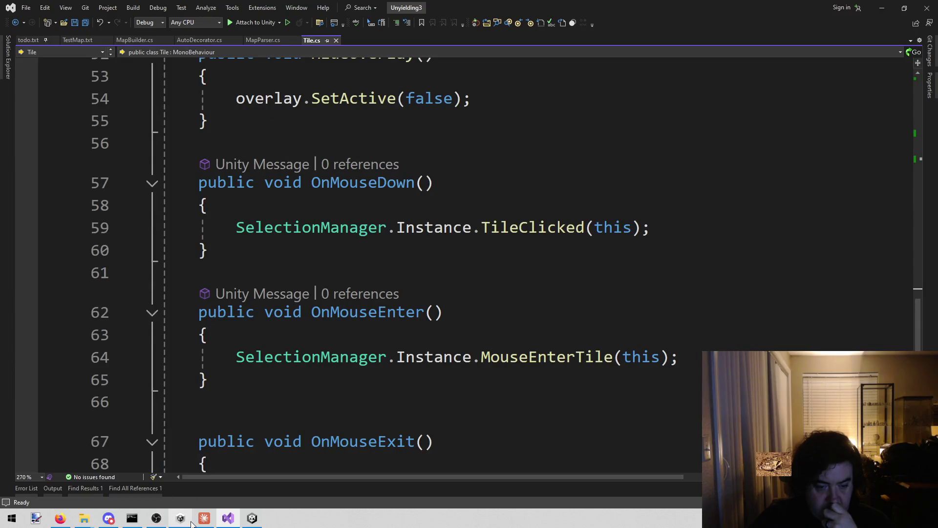
{"action": "left_click", "coordinate": [457, 251]}
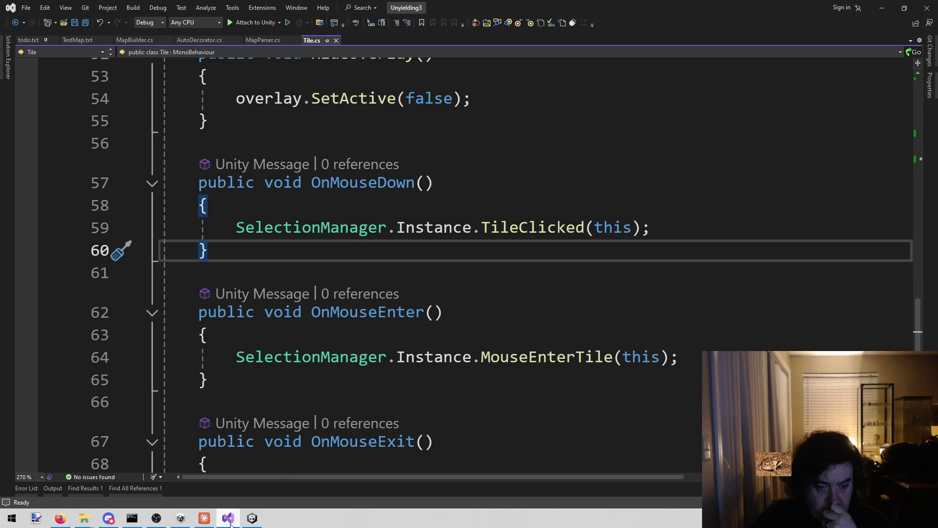
Switch over to the Unity editor from the taskbar
{"action": "mouse_move", "coordinate": [230, 524]}
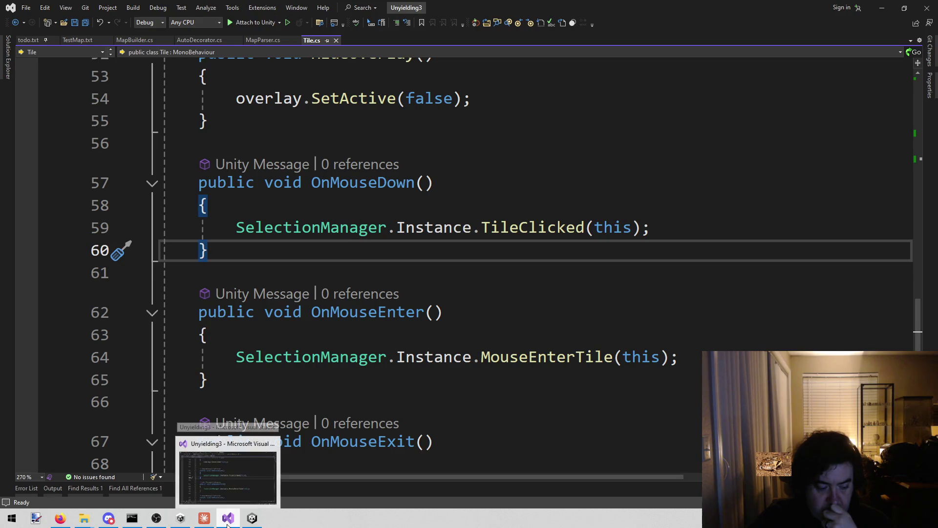
{"action": "left_click", "coordinate": [205, 520]}
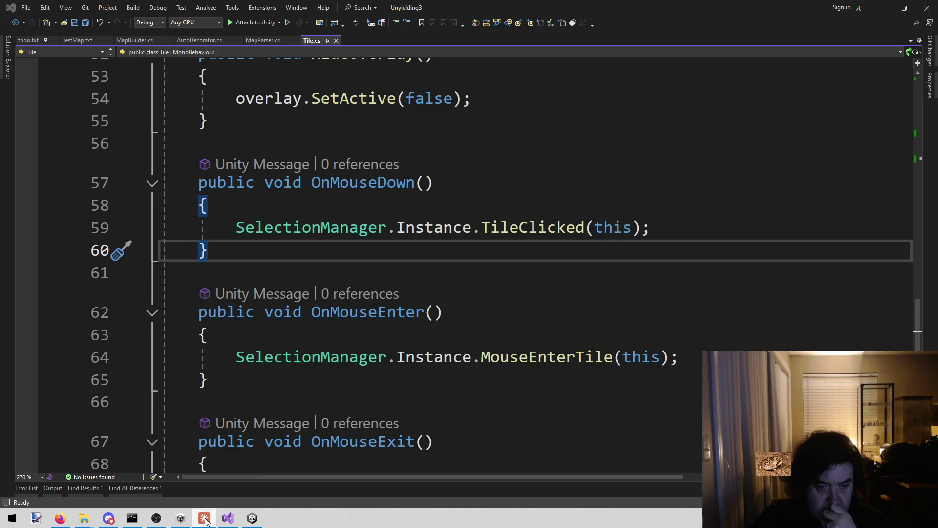
{"action": "left_click", "coordinate": [251, 518]}
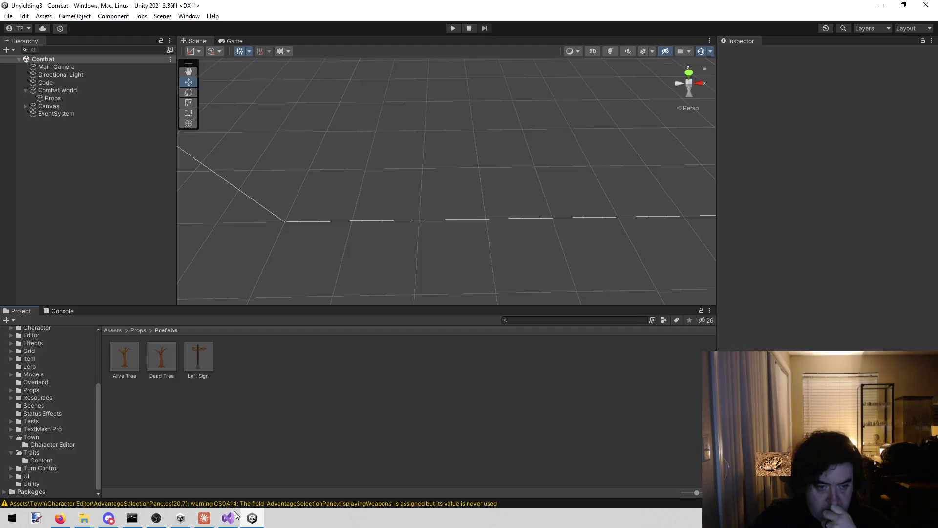
Browse the AI, Effects and Item asset folders and settle on Assets/Grid
{"action": "left_click", "coordinate": [56, 407]}
{"action": "left_click", "coordinate": [62, 430]}
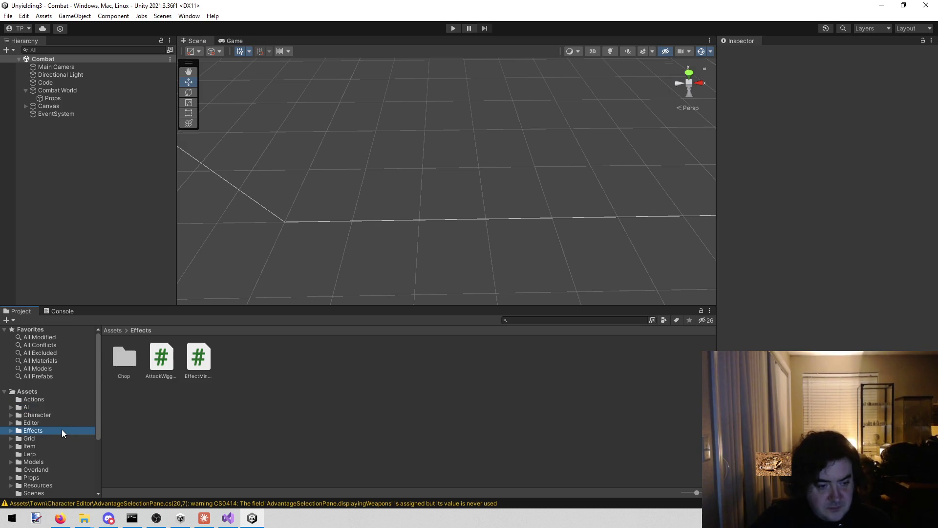
{"action": "left_click", "coordinate": [51, 447]}
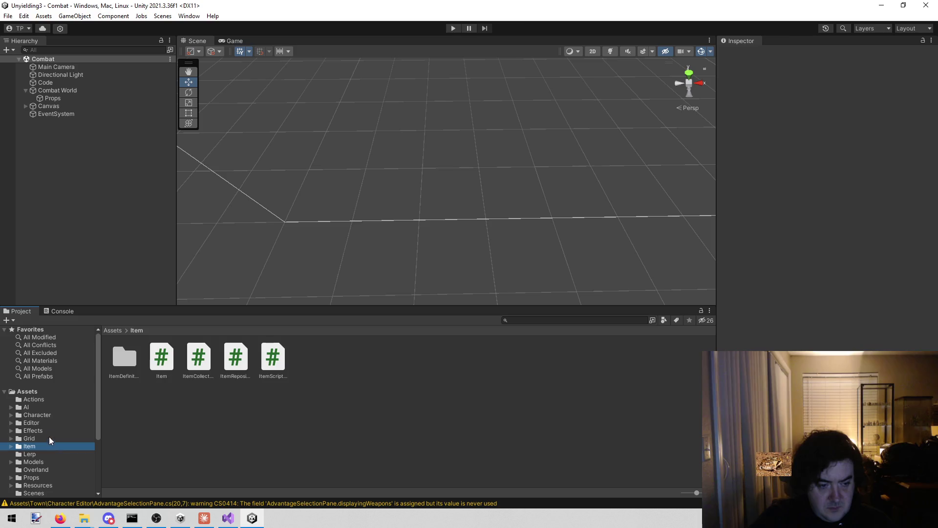
{"action": "left_click", "coordinate": [52, 438]}
{"action": "right_click", "coordinate": [324, 426]}
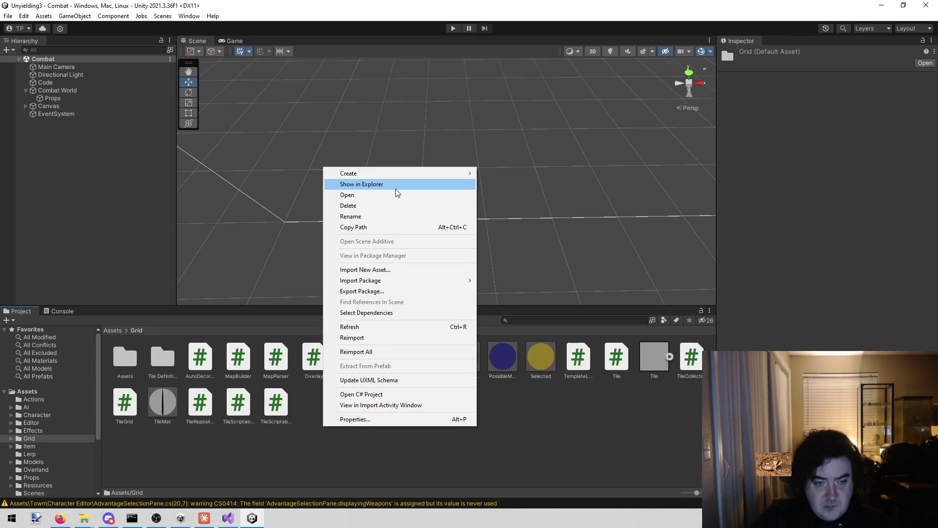
{"action": "left_click", "coordinate": [203, 469]}
{"action": "right_click", "coordinate": [354, 414]}
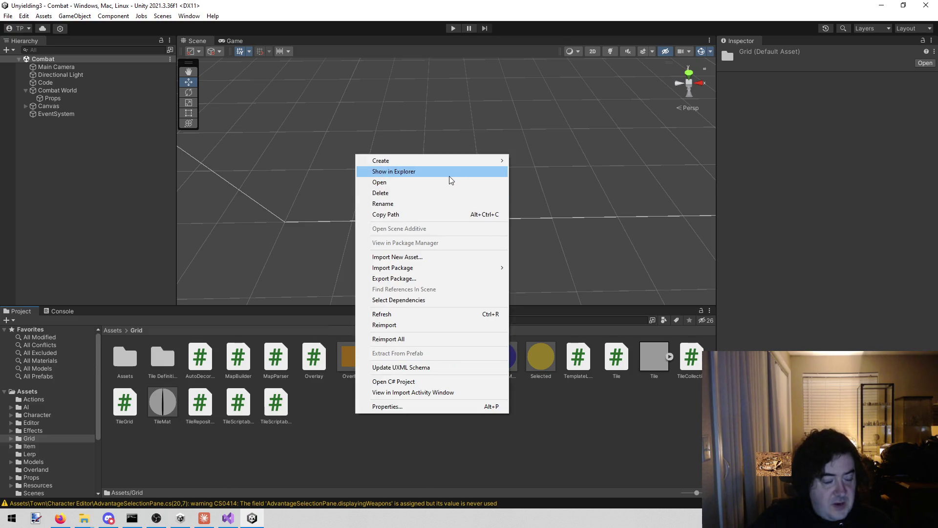
{"action": "left_click", "coordinate": [450, 172]}
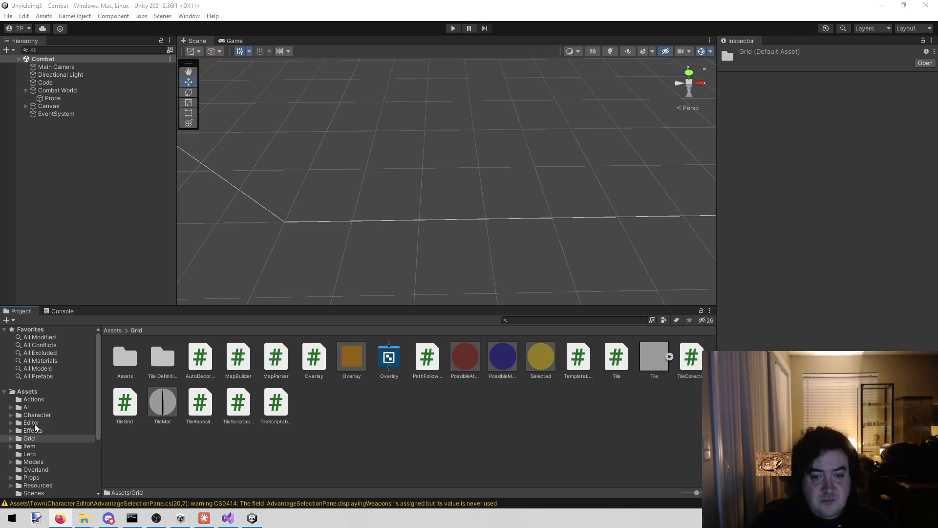
Create a C# script named DecoHider in Grid and open it in Visual Studio
{"action": "right_click", "coordinate": [338, 421]}
{"action": "mouse_move", "coordinate": [464, 175]}
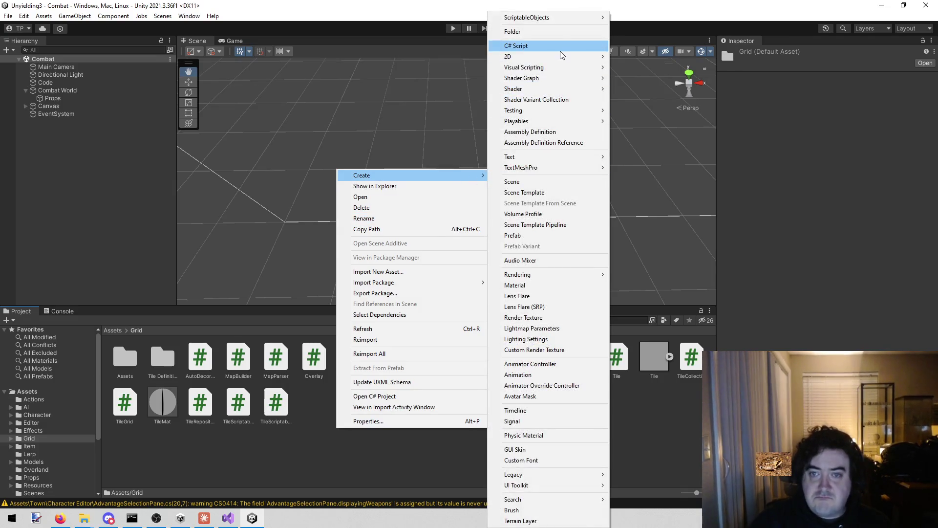
{"action": "left_click", "coordinate": [559, 46]}
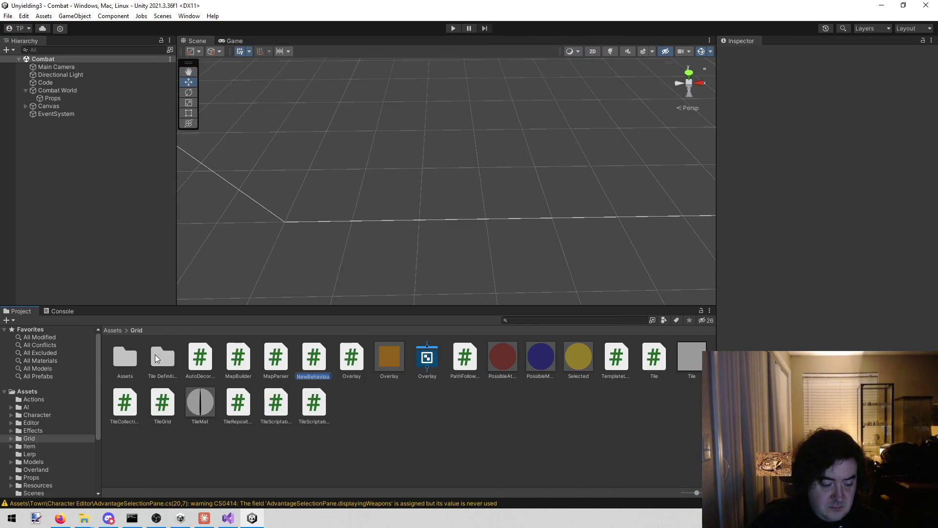
{"action": "type", "text": "DecoHider"}
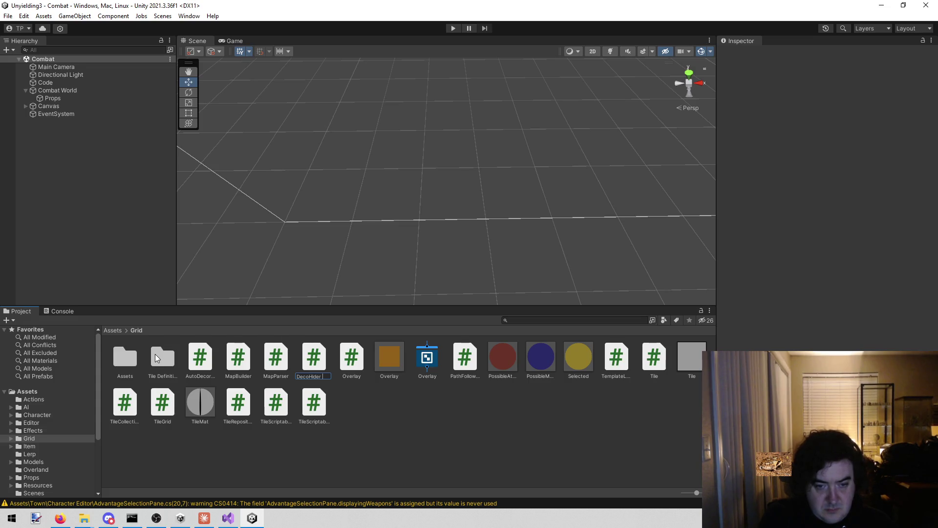
{"action": "key", "text": "Return"}
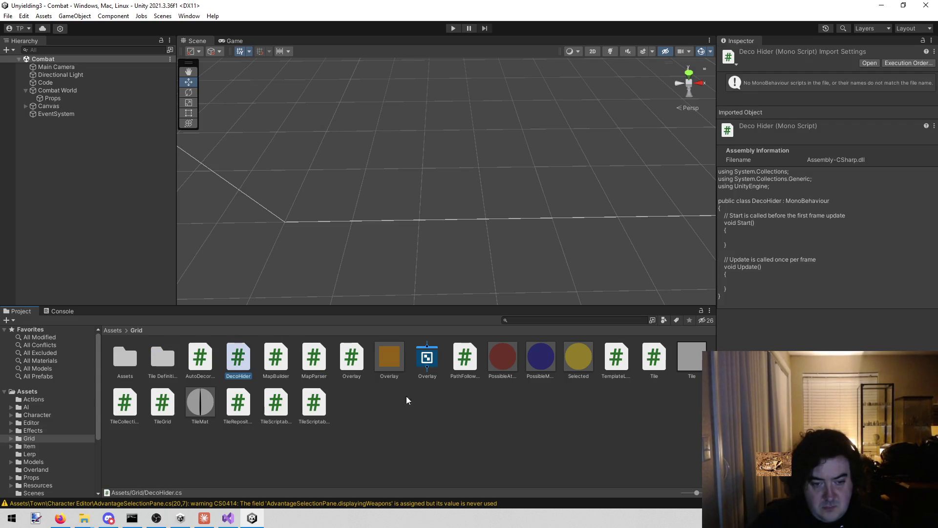
{"action": "left_click", "coordinate": [408, 400]}
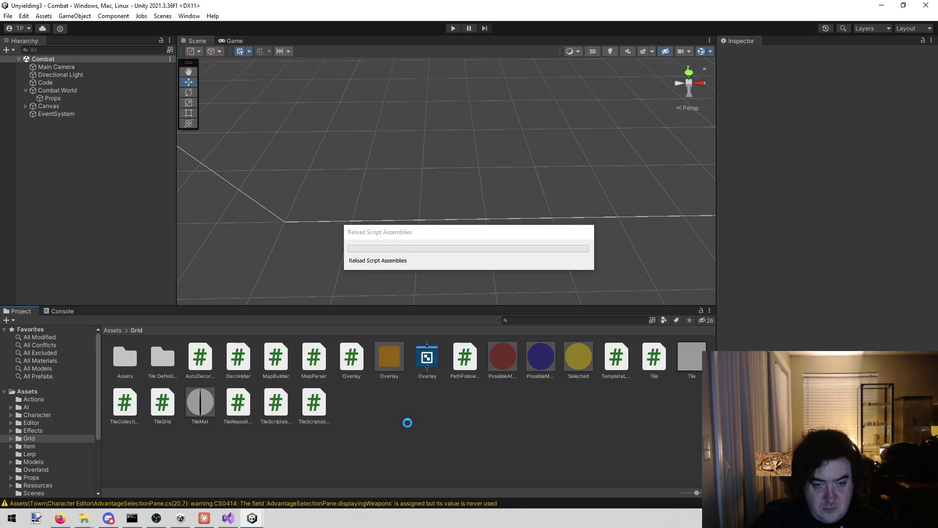
{"action": "double_click", "coordinate": [237, 355]}
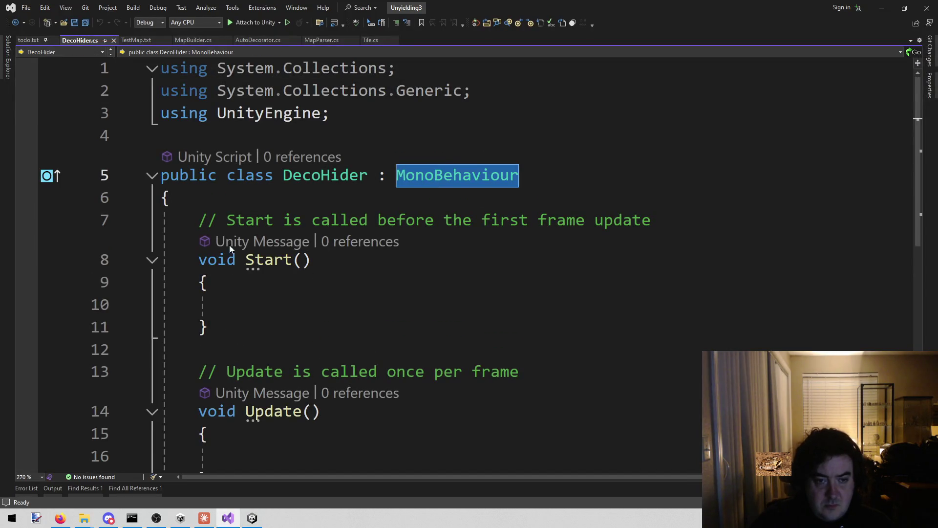
Replace the Start and Update stubs with an empty public virtual void Hide() { }
{"action": "mouse_move", "coordinate": [201, 220]}
{"action": "left_mouse_down"}
{"action": "mouse_move", "coordinate": [236, 219]}
{"action": "mouse_move", "coordinate": [306, 245]}
{"action": "mouse_move", "coordinate": [299, 274]}
{"action": "left_mouse_up"}
{"action": "scroll", "coordinate": [305, 245], "scroll_direction": "down", "scroll_amount": 3}
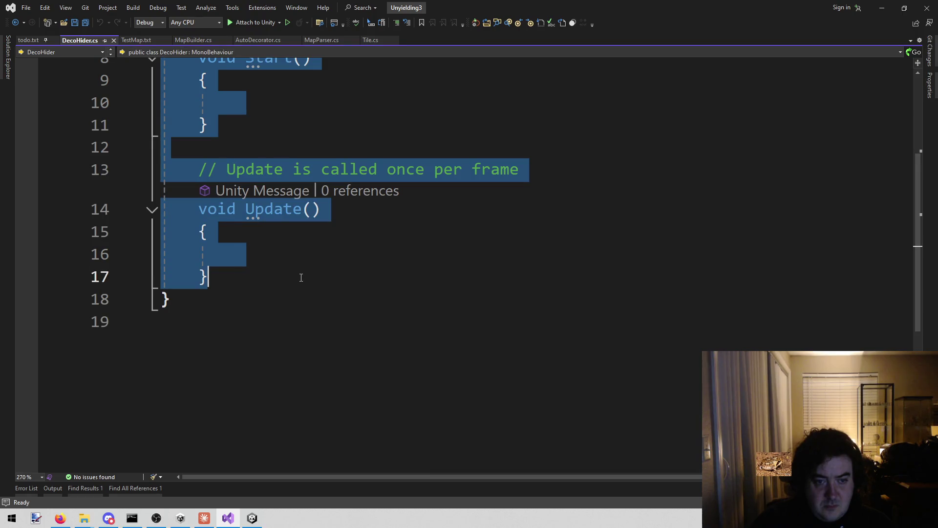
{"action": "type", "text": "]"}
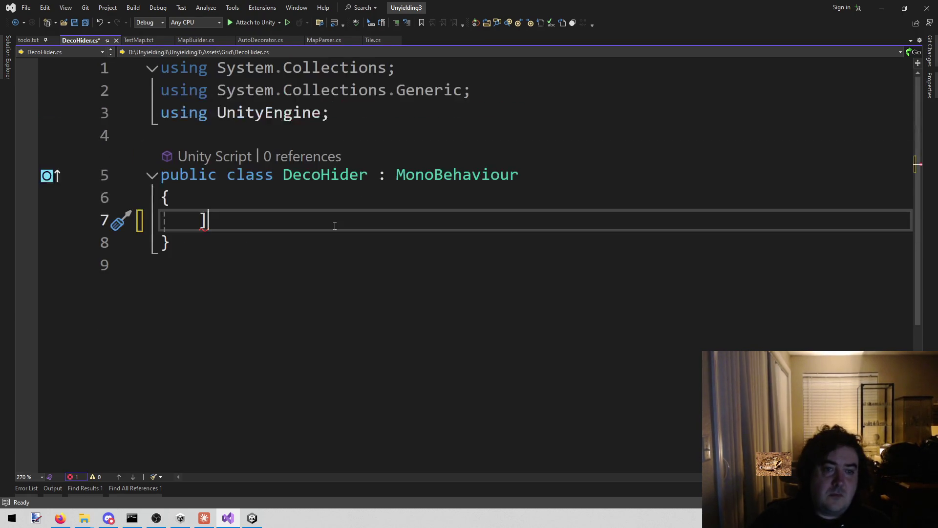
{"action": "key", "text": "BackSpace"}
{"action": "type", "text": "publ"}
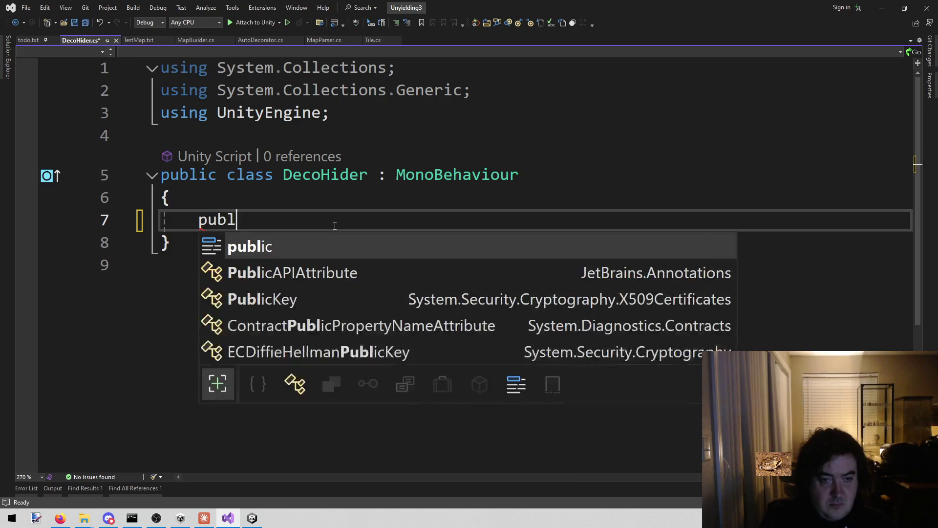
{"action": "type", "text": "ic virtual "}
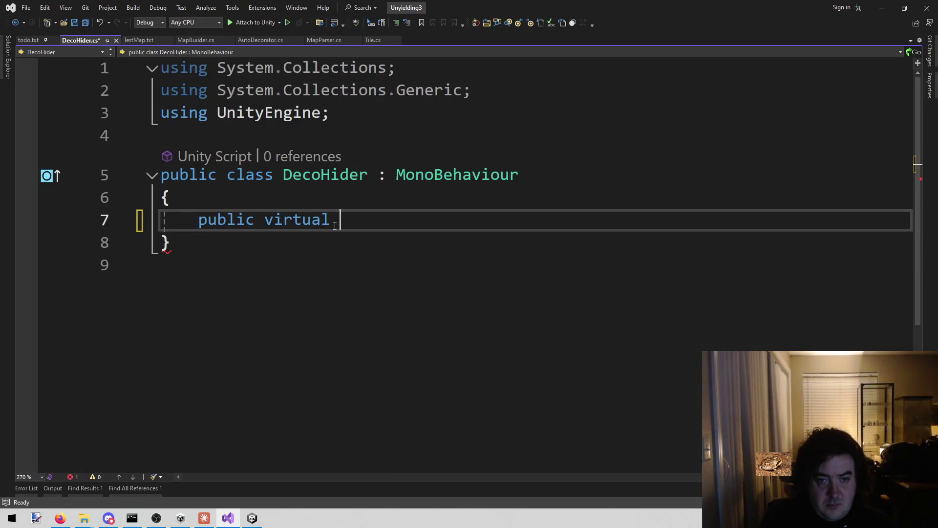
{"action": "type", "text": "Hife"}
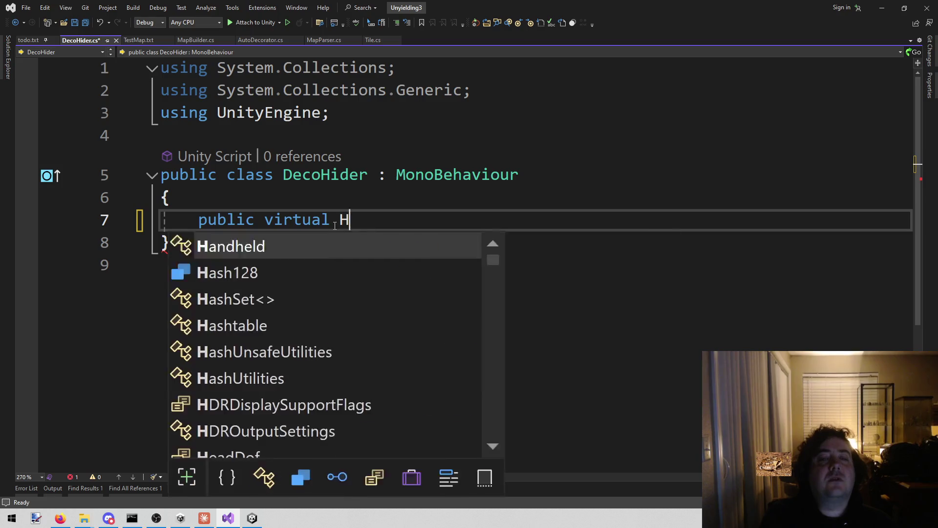
{"action": "key", "text": "BackSpace"}
{"action": "key", "text": "BackSpace"}
{"action": "type", "text": "de()"}
{"action": "key", "text": "Left"}
{"action": "key", "text": "ctrl+Left"}
{"action": "key", "text": "ctrl+Left"}
{"action": "type", "text": "void"}
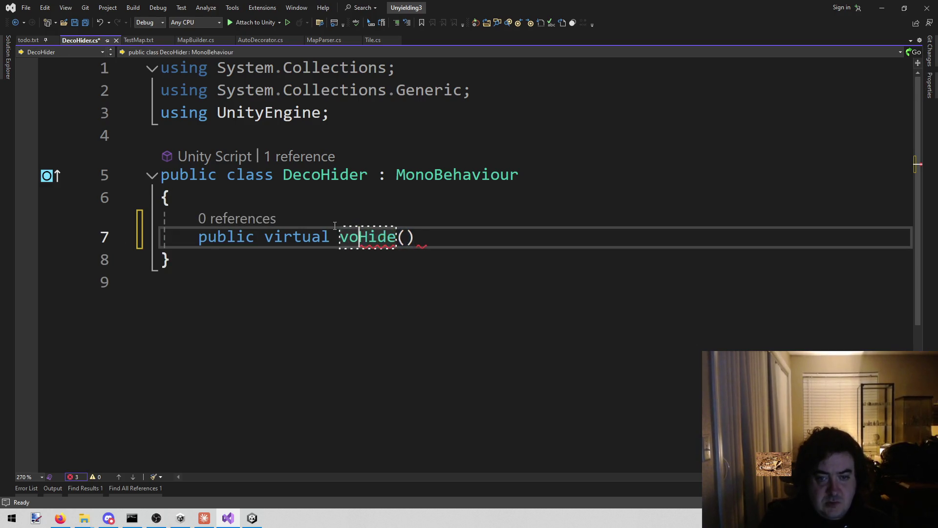
{"action": "key", "text": "End"}
{"action": "type", "text": "{ }"}
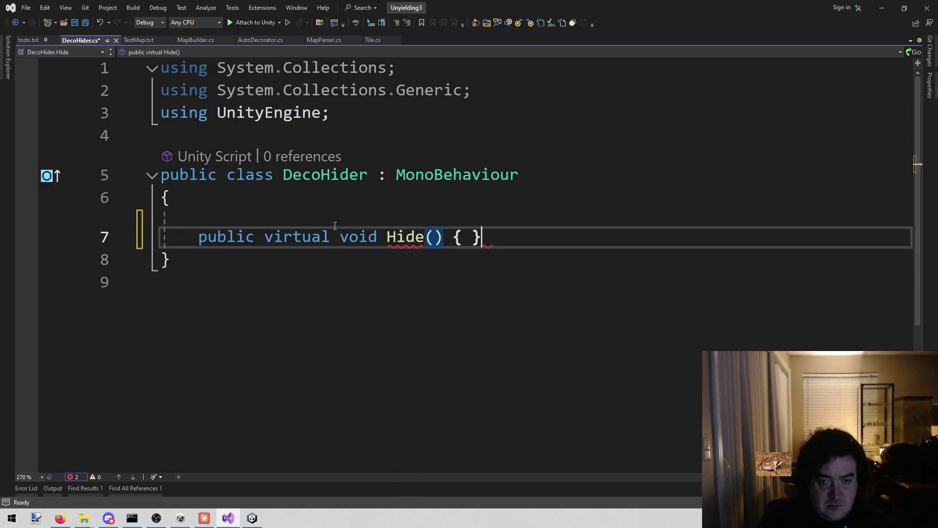
Add an empty public virtual void Show() method, save DecoHider.cs, and return to Unity
{"action": "key", "text": "Return"}
{"action": "key", "text": "Return"}
{"action": "type", "text": "pu"}
{"action": "key", "text": "Tab"}
{"action": "type", "text": "v"}
{"action": "key", "text": "Tab"}
{"action": "key", "text": "Tab"}
{"action": "key", "text": "ctrl+s"}
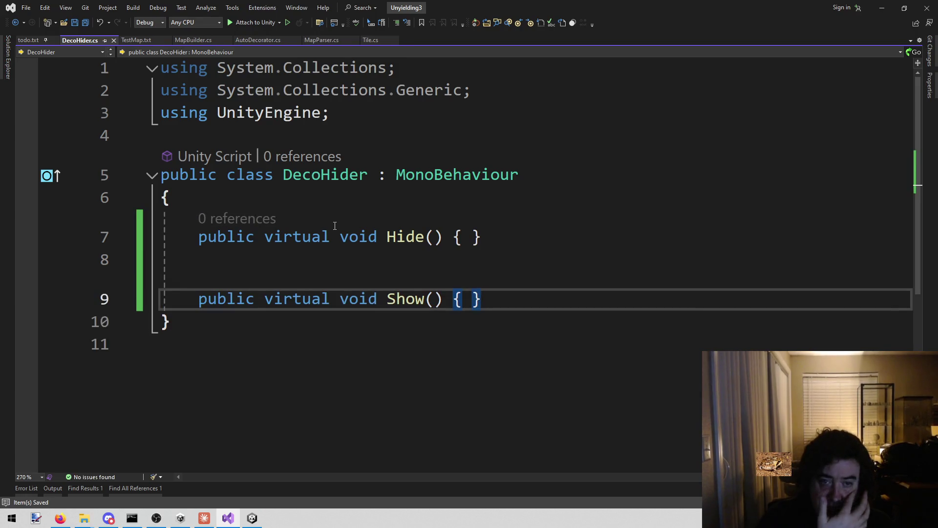
{"action": "left_click", "coordinate": [680, 228]}
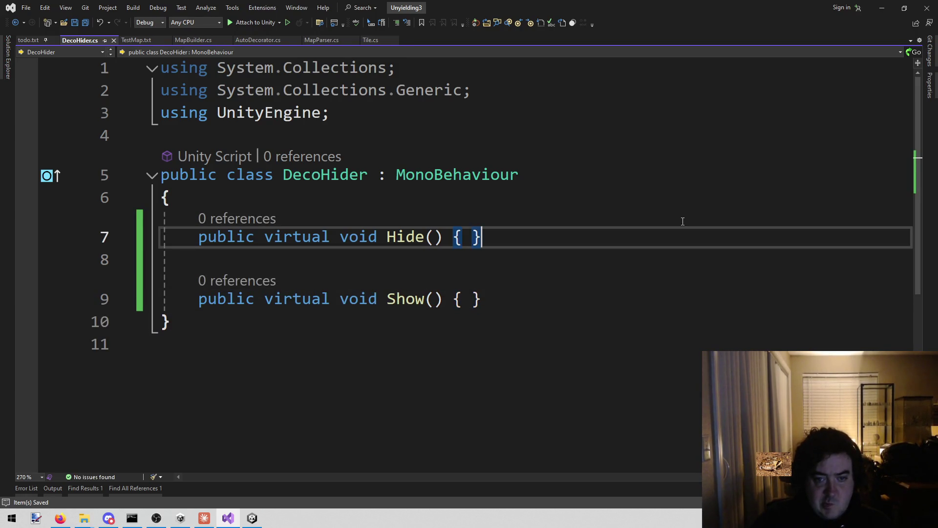
{"action": "left_click", "coordinate": [250, 519]}
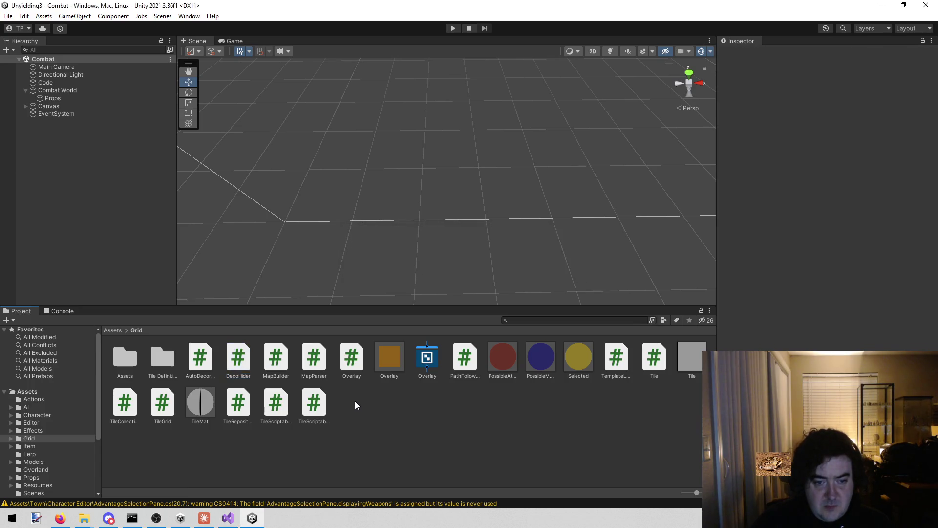
Create a new C# script named DecoScalar in the Grid folder
{"action": "right_click", "coordinate": [355, 401]}
{"action": "mouse_move", "coordinate": [483, 150]}
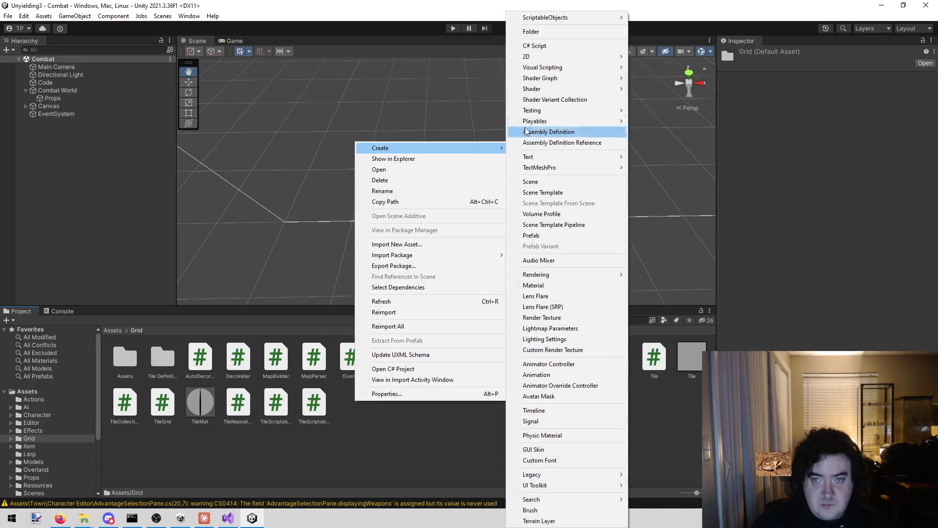
{"action": "left_click", "coordinate": [575, 45]}
{"action": "type", "text": "DecoScalar"}
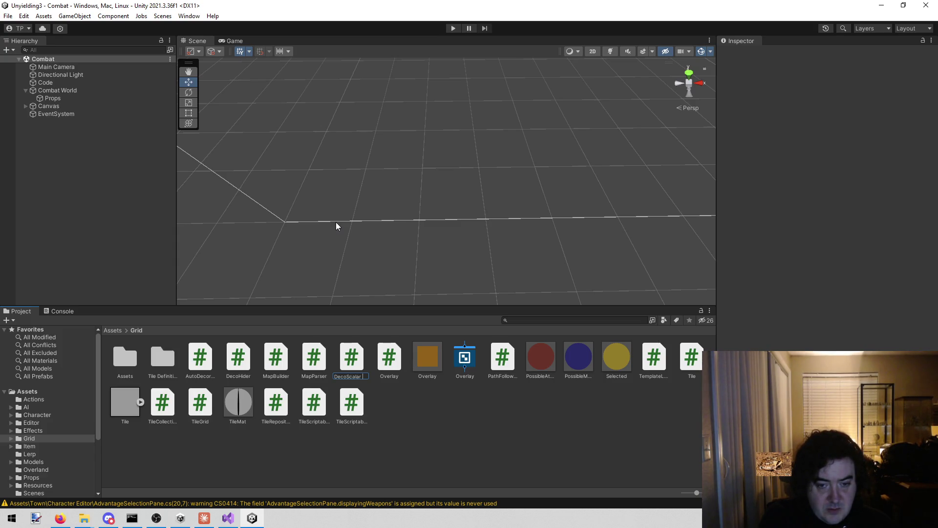
{"action": "key", "text": "Return"}
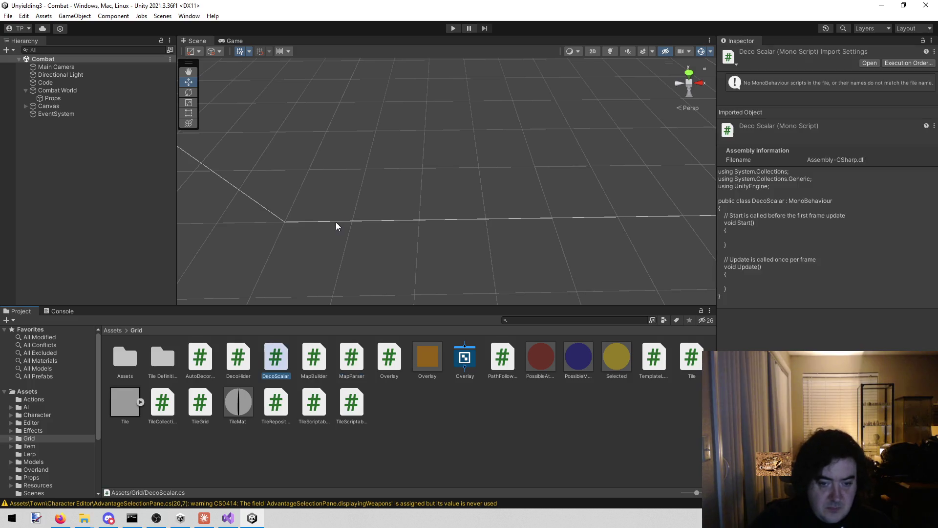
{"action": "left_click", "coordinate": [441, 408]}
Create a folder named Deco inside Grid
{"action": "right_click", "coordinate": [392, 406]}
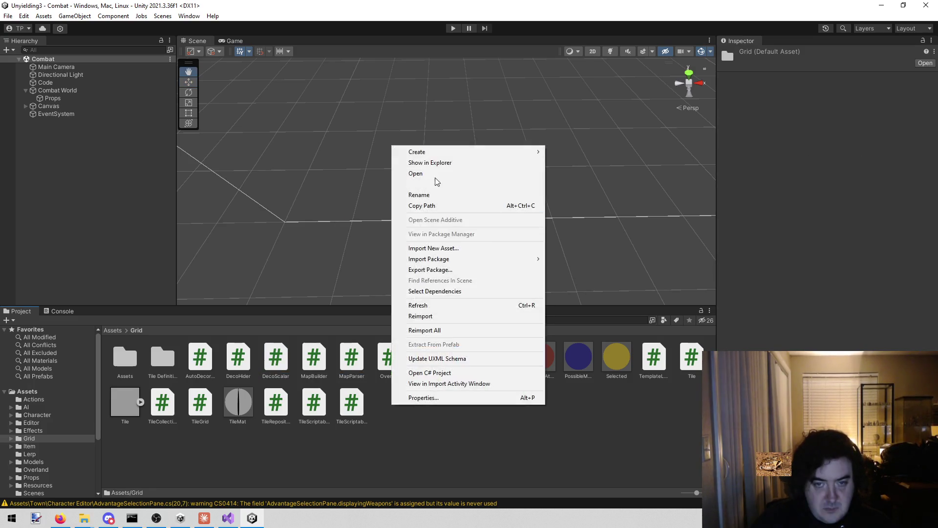
{"action": "mouse_move", "coordinate": [450, 151]}
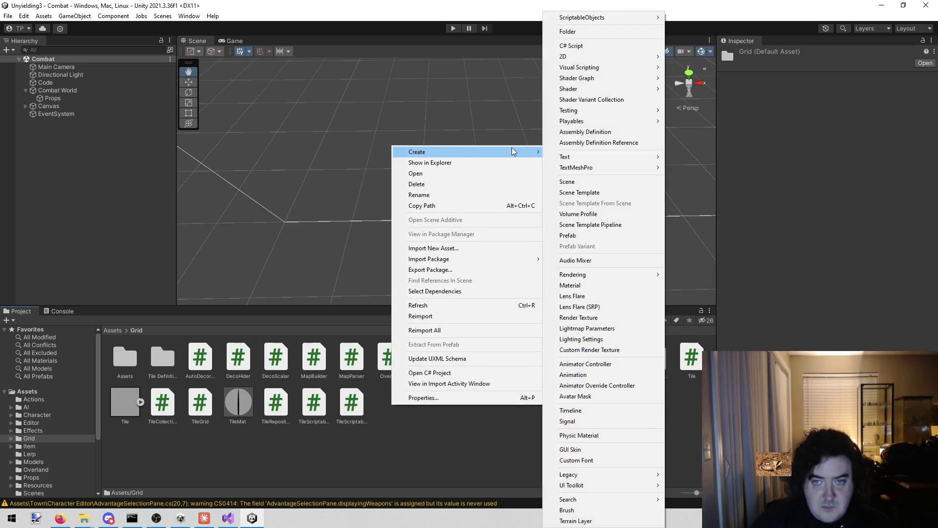
{"action": "left_click", "coordinate": [597, 31]}
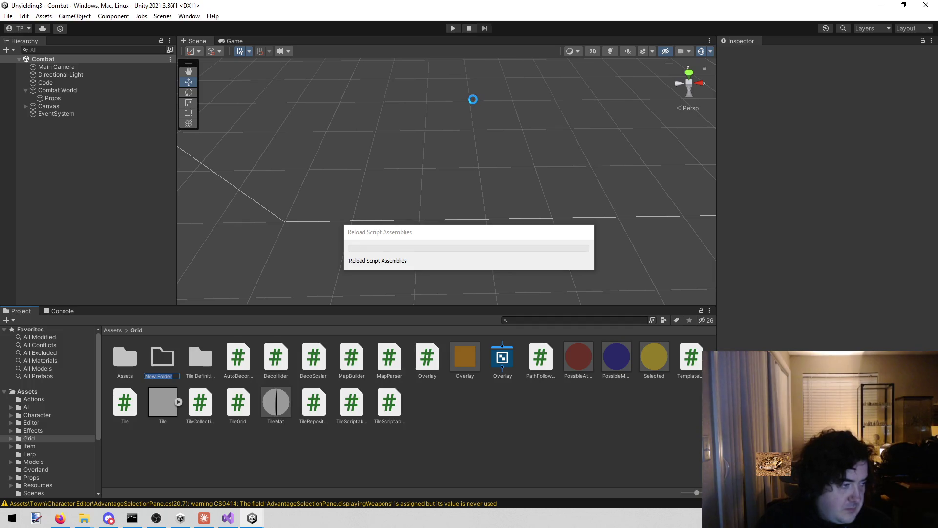
{"action": "type", "text": "Deco"}
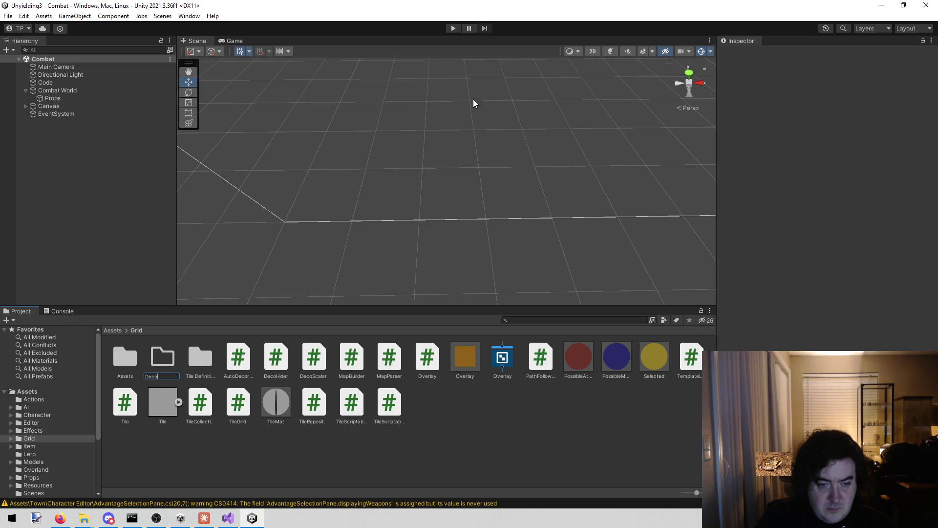
{"action": "key", "text": "Return"}
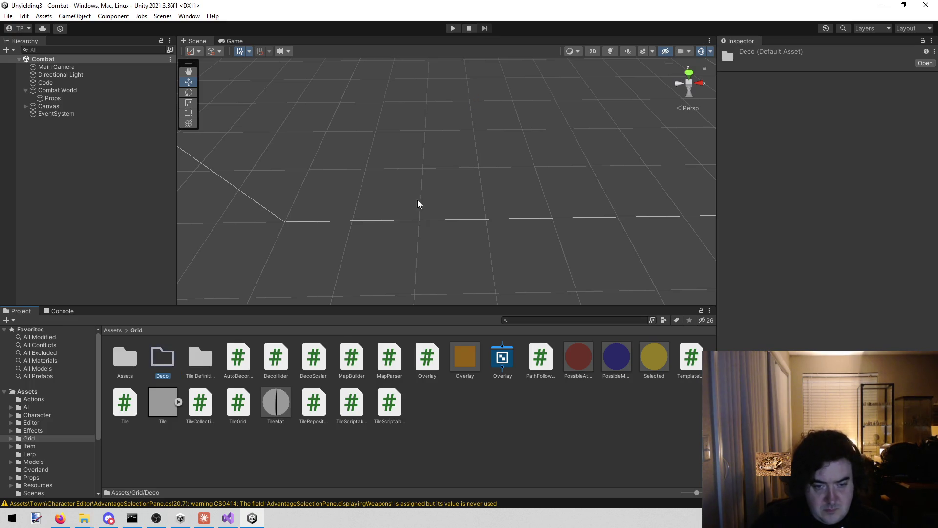
Move DecoHider and DecoScalar into the Deco folder and select DecoScalar
{"action": "left_click", "coordinate": [281, 363]}
{"action": "left_click", "coordinate": [306, 359], "text": "ctrl"}
{"action": "left_click_drag", "start_coordinate": [298, 360], "coordinate": [162, 353]}
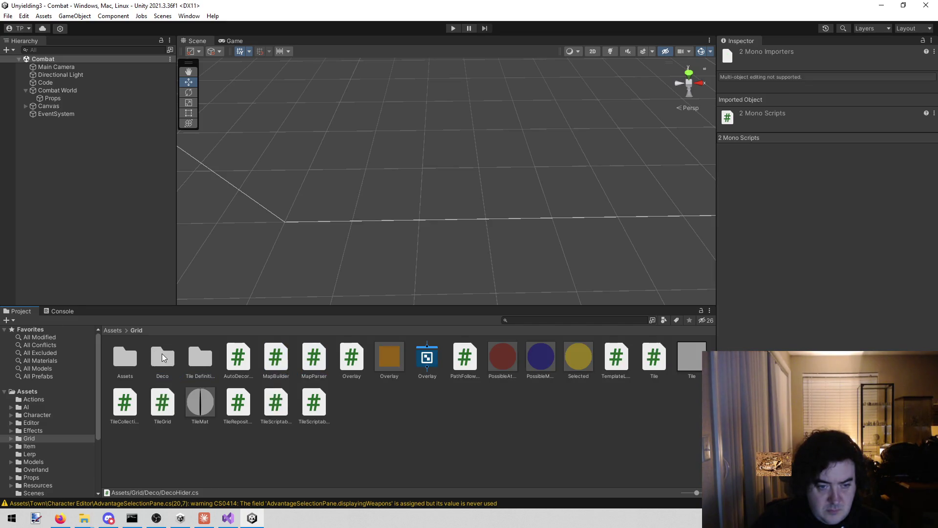
{"action": "double_click", "coordinate": [162, 353]}
{"action": "left_click", "coordinate": [166, 357]}
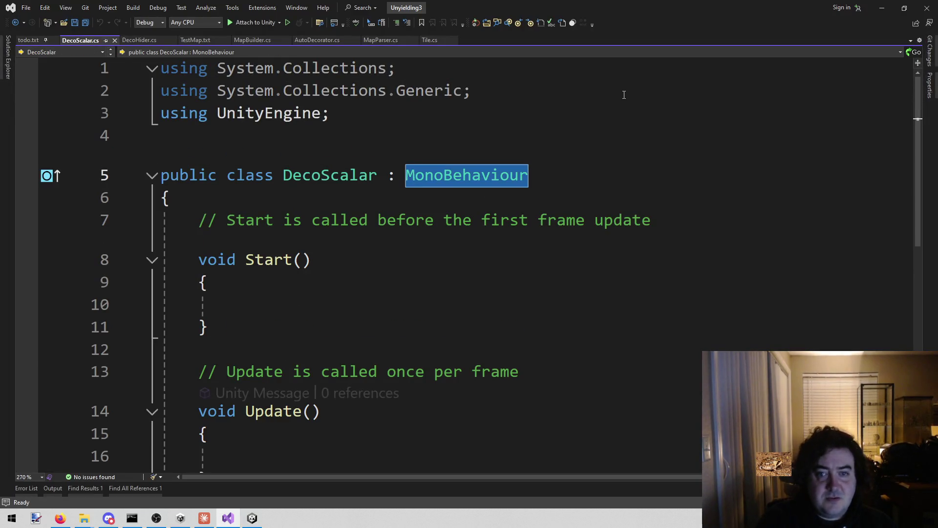
Change DecoScalar's base class from MonoBehaviour to DecoHider and save DecoScalar.cs
{"action": "type", "text": "Deco"}
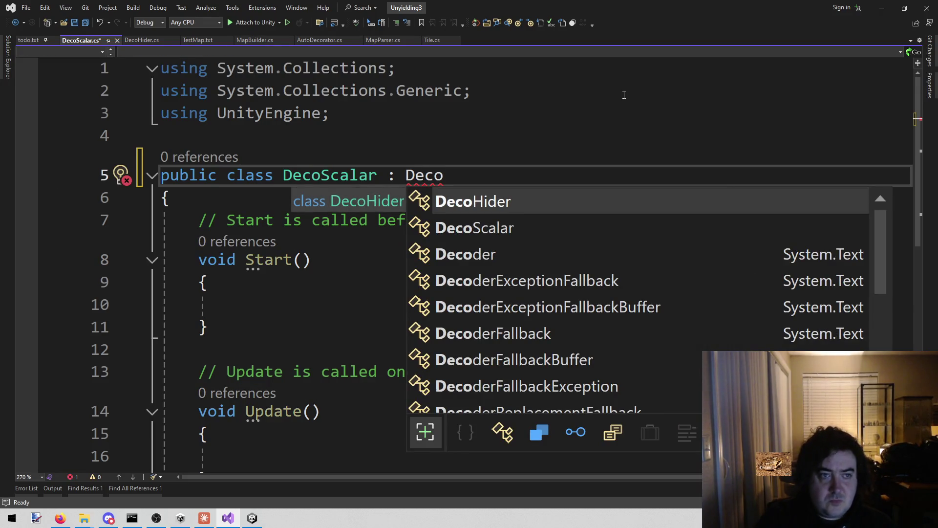
{"action": "key", "text": "Tab"}
{"action": "key", "text": "ctrl+s"}
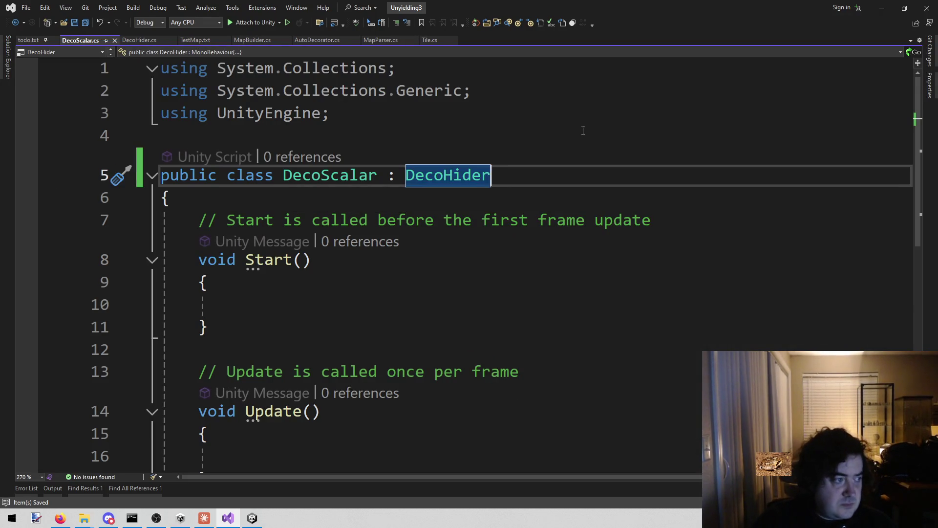
{"action": "left_click", "coordinate": [565, 141]}
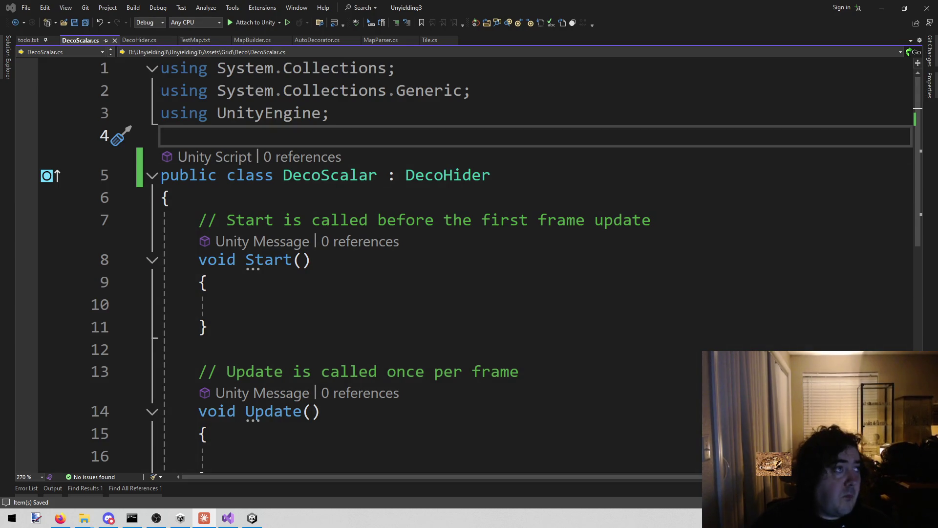
{"action": "key", "text": "alt+Tab"}
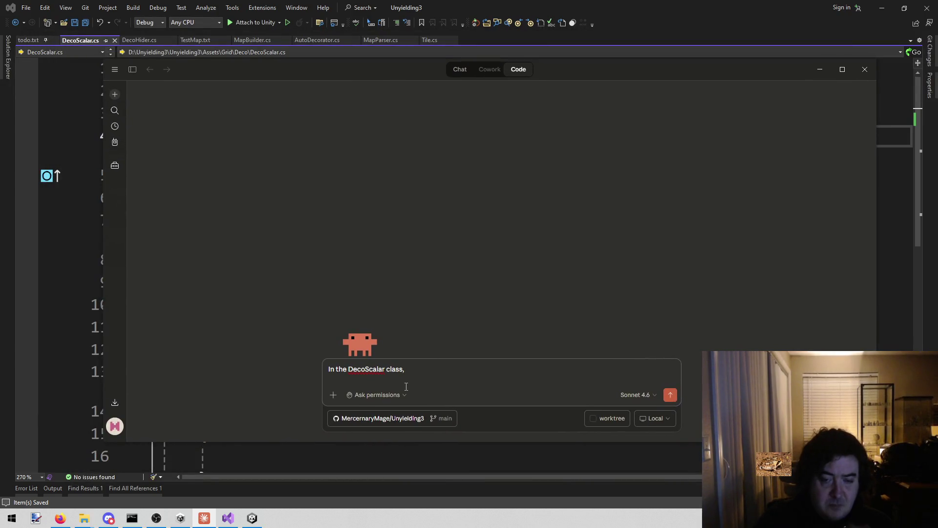
Ask Claude to shrink the object to scale 0 over .3 seconds on Hide and restore its previous scale on Show
{"action": "type", "text": "when"}
{"action": "key", "text": "BackSpace"}
{"action": "key", "text": "BackSpace"}
{"action": "key", "text": "BackSpace"}
{"action": "type", "text": "j"}
{"action": "type", "text": "hen hide is "}
{"action": "type", "text": "shown, over "}
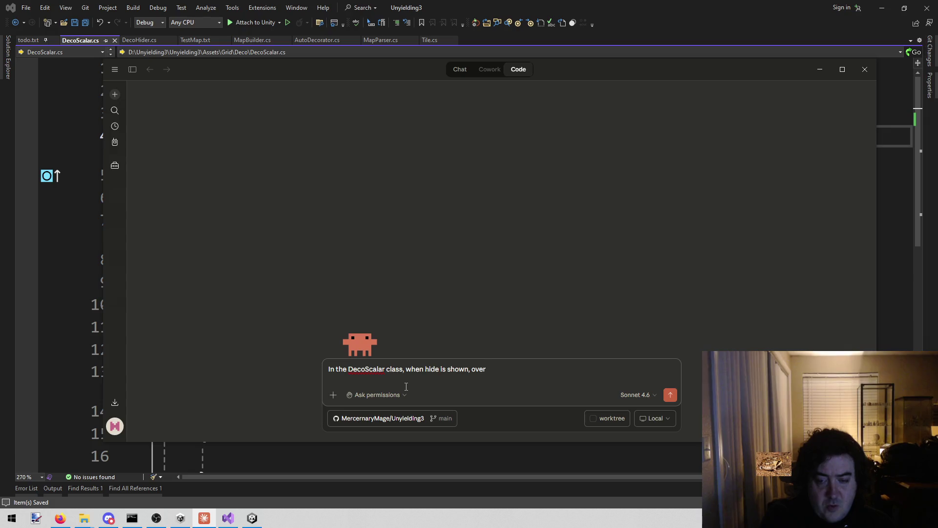
{"action": "type", "text": ".3 seco"}
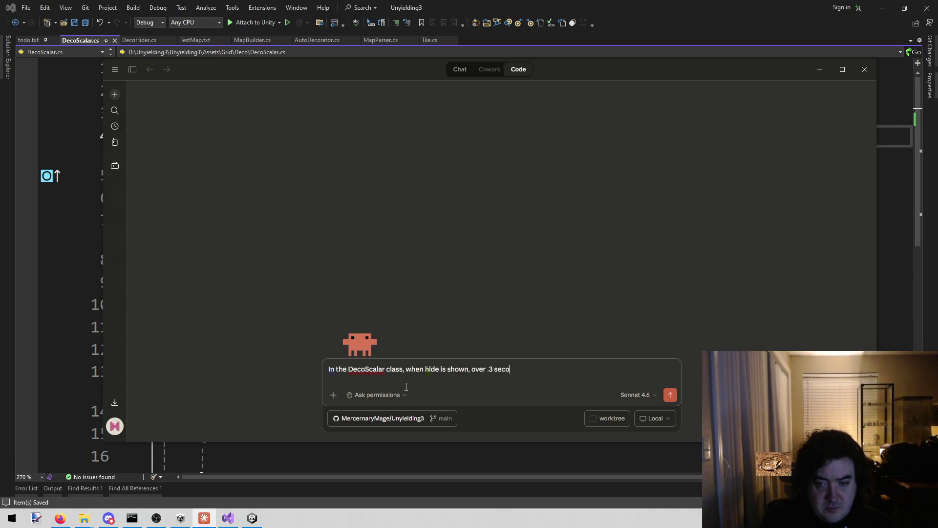
{"action": "type", "text": "nds, reduce the scale ofthe objec"}
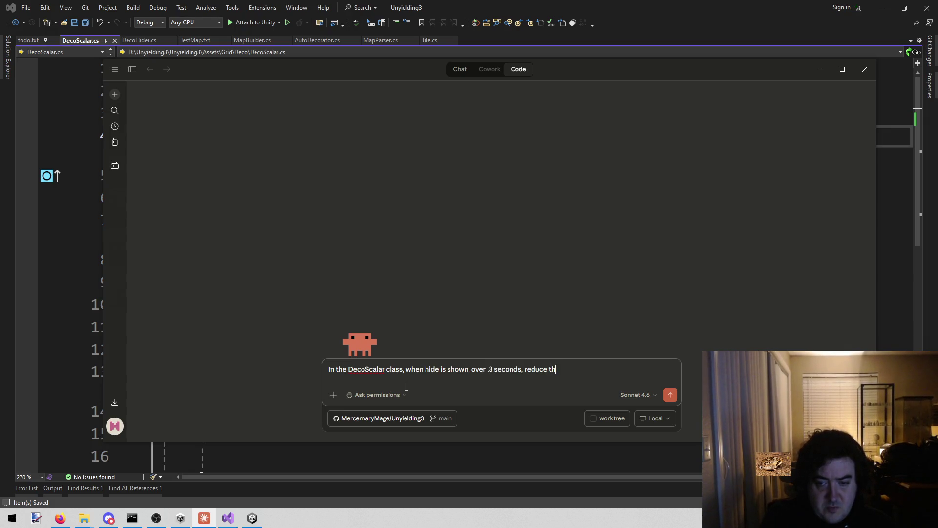
{"action": "key", "text": "BackSpace"}
{"action": "key", "text": "BackSpace"}
{"action": "key", "text": "BackSpace"}
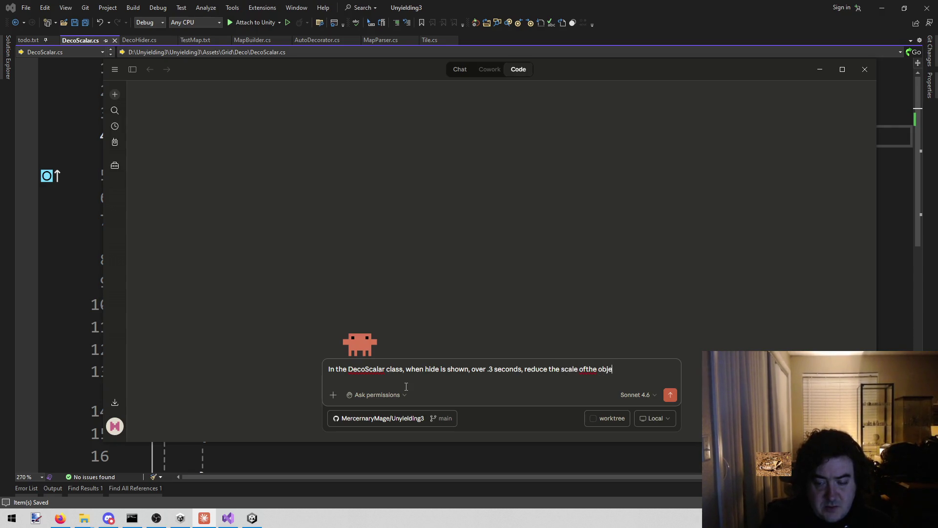
{"action": "type", "text": "the objec"}
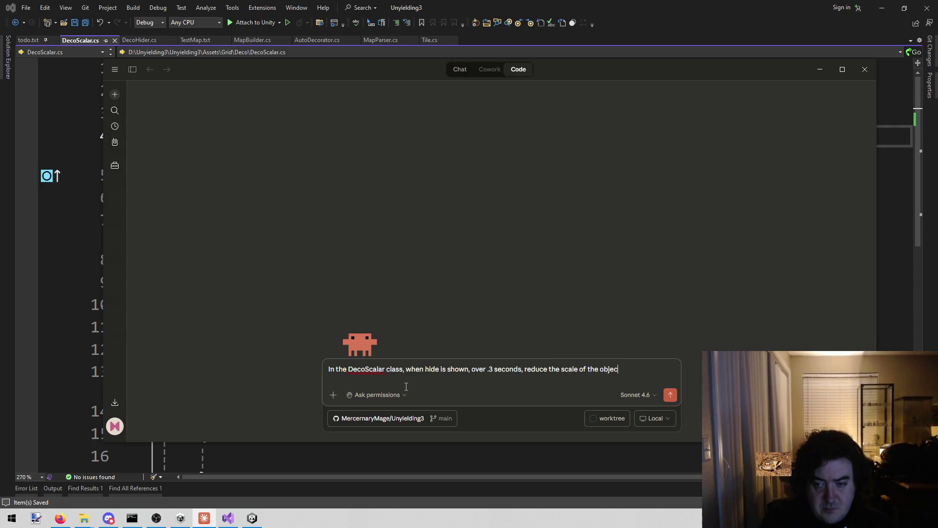
{"action": "type", "text": "t to0"}
{"action": "type", "text": " 0.  When"}
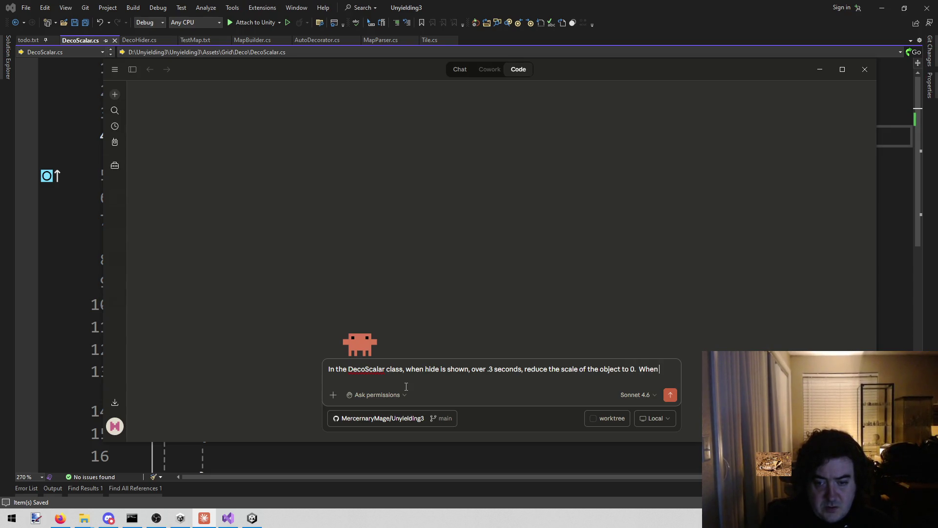
{"action": "type", "text": " Show is called"}
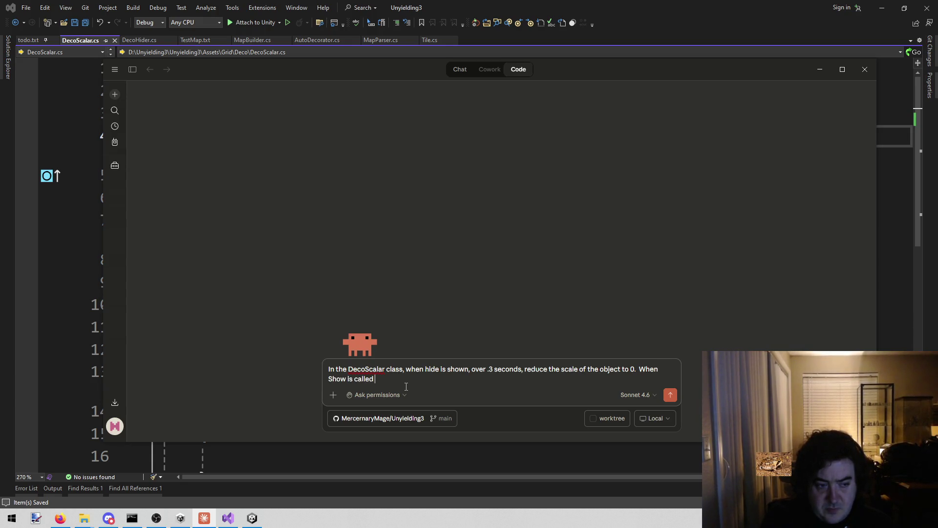
{"action": "type", "text": "estore"}
{"action": "key", "text": "BackSpace"}
{"action": "key", "text": "BackSpace"}
{"action": "key", "text": "BackSpace"}
{"action": "type", "text": "urn the"}
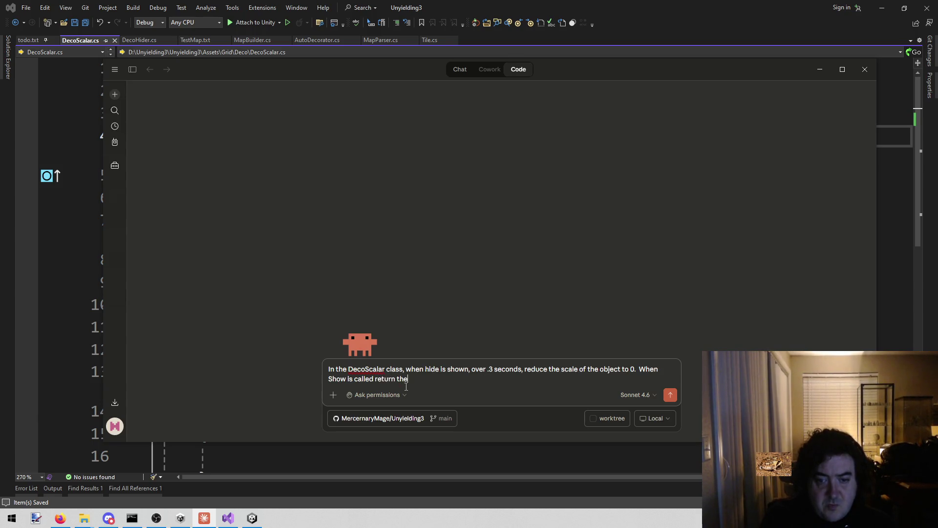
{"action": "type", "text": " scale to whatever it was "}
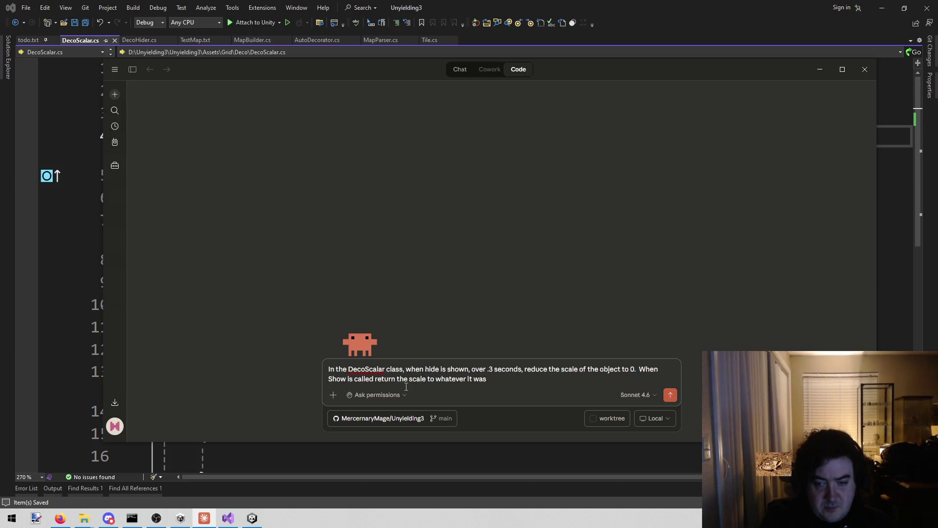
{"action": "type", "text": "before"}
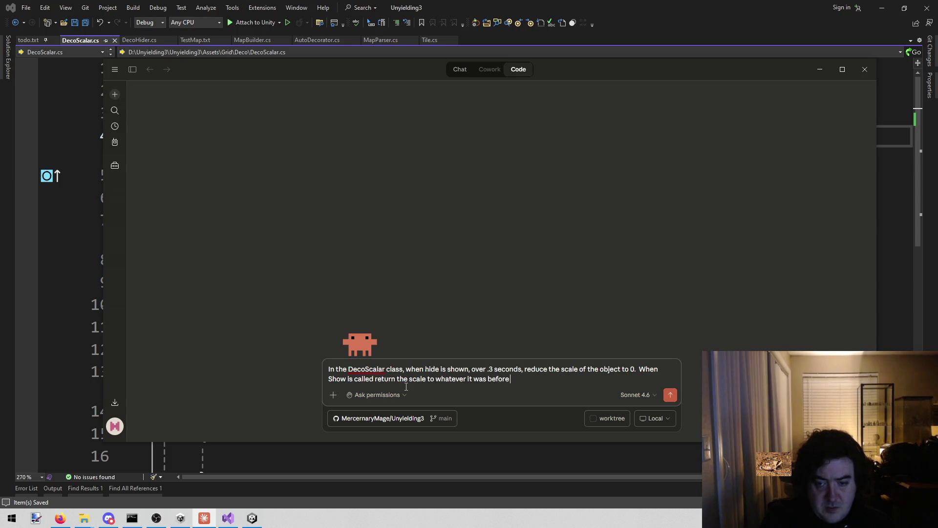
{"action": "type", "text": " the"}
{"action": "type", "text": " hide was cal"}
{"action": "type", "text": "led."}
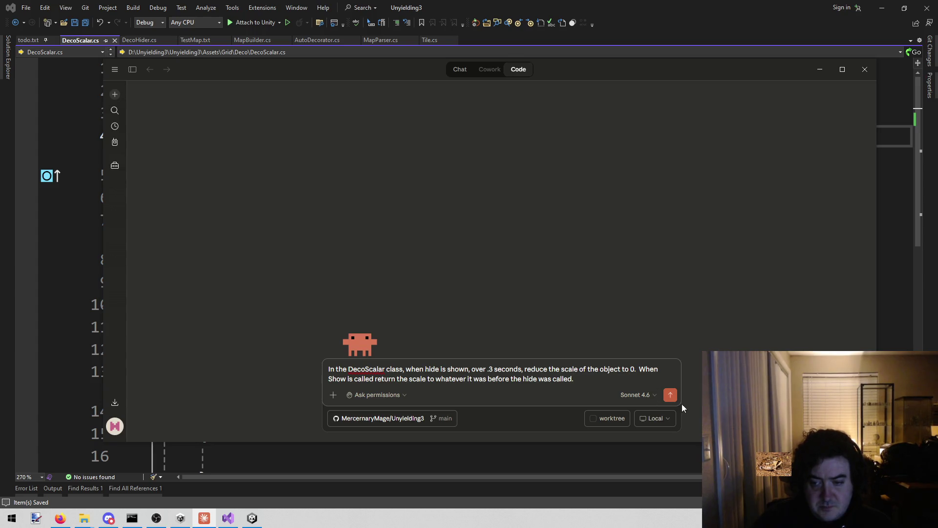
{"action": "left_click", "coordinate": [670, 396]}
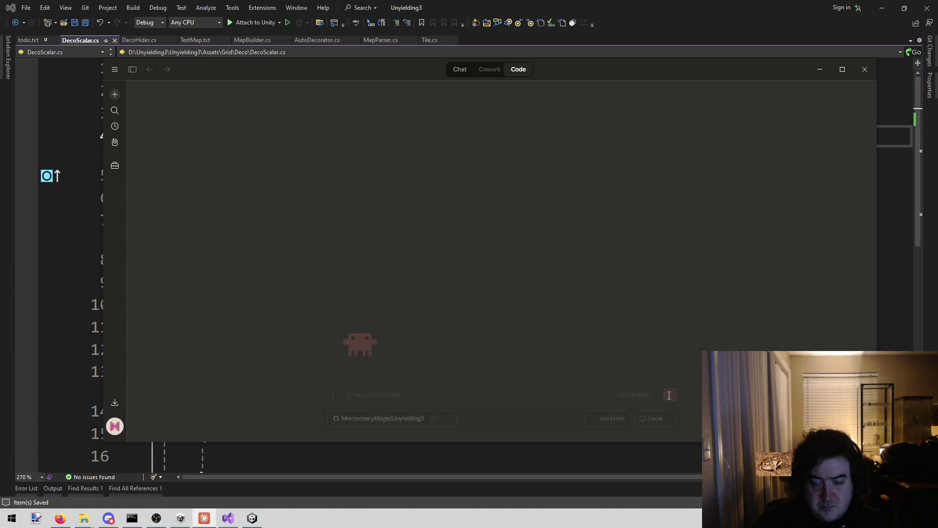
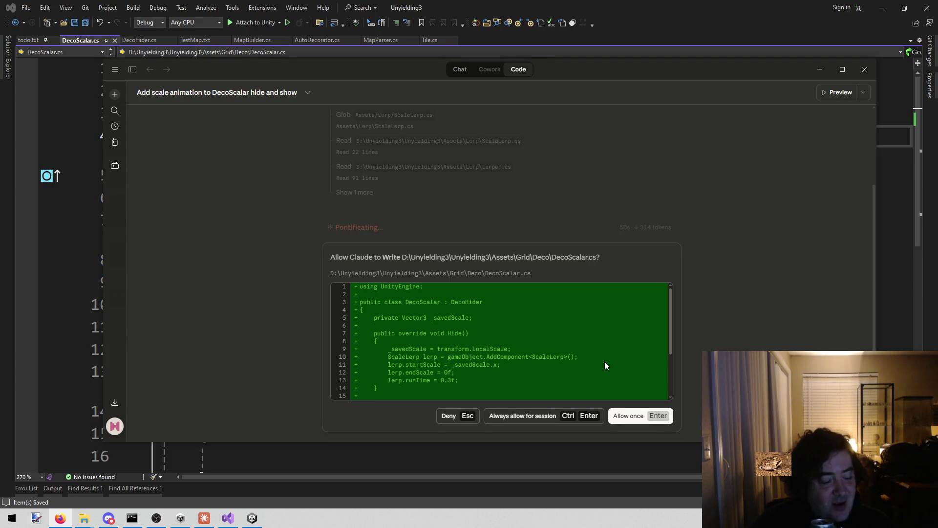
Review the proposed ScaleLerp rewrite of DecoScalar.cs and deny Claude permission to write it
{"action": "scroll", "coordinate": [604, 329], "scroll_direction": "down", "scroll_amount": 3}
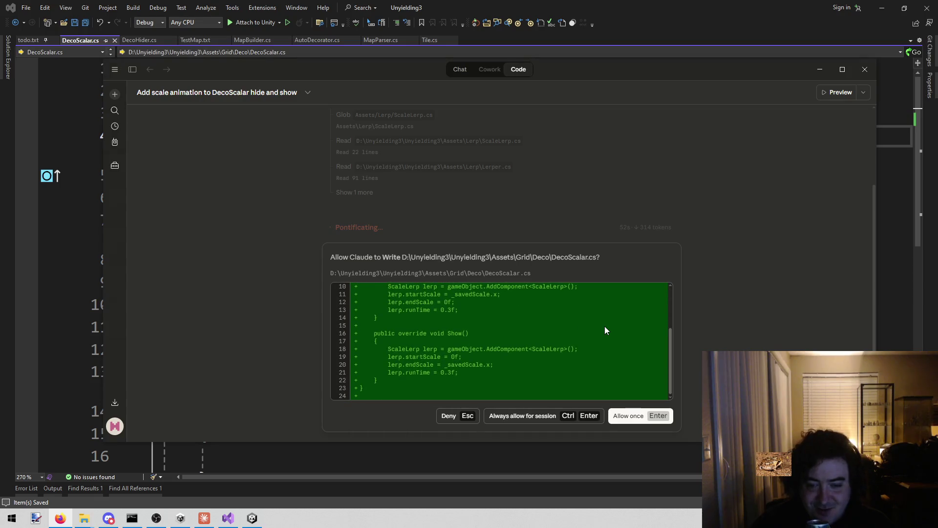
{"action": "scroll", "coordinate": [601, 315], "scroll_direction": "up", "scroll_amount": 3}
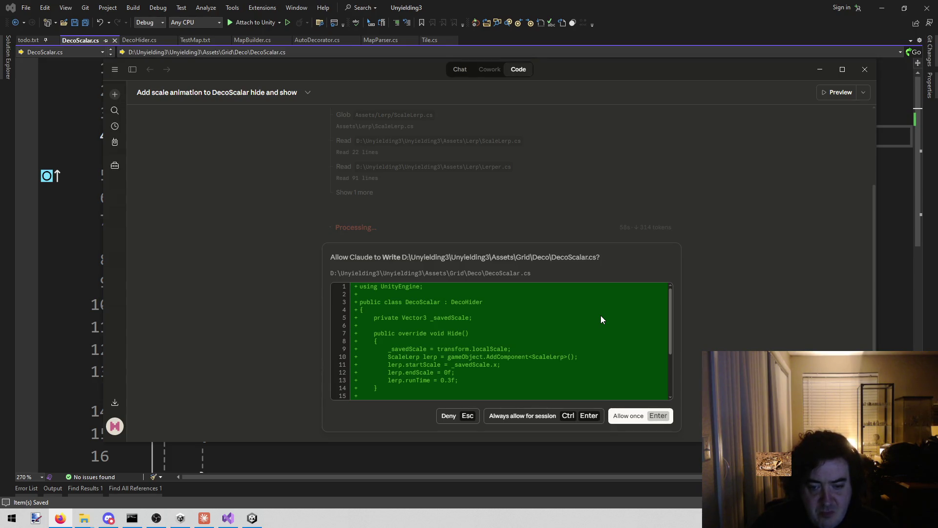
{"action": "scroll", "coordinate": [515, 341], "scroll_direction": "down", "scroll_amount": 3}
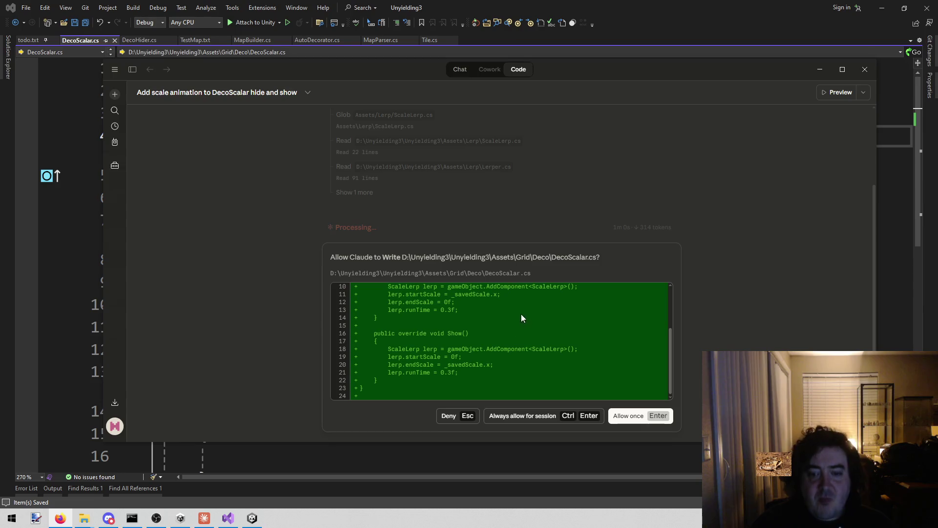
{"action": "scroll", "coordinate": [419, 338], "scroll_direction": "up", "scroll_amount": 3}
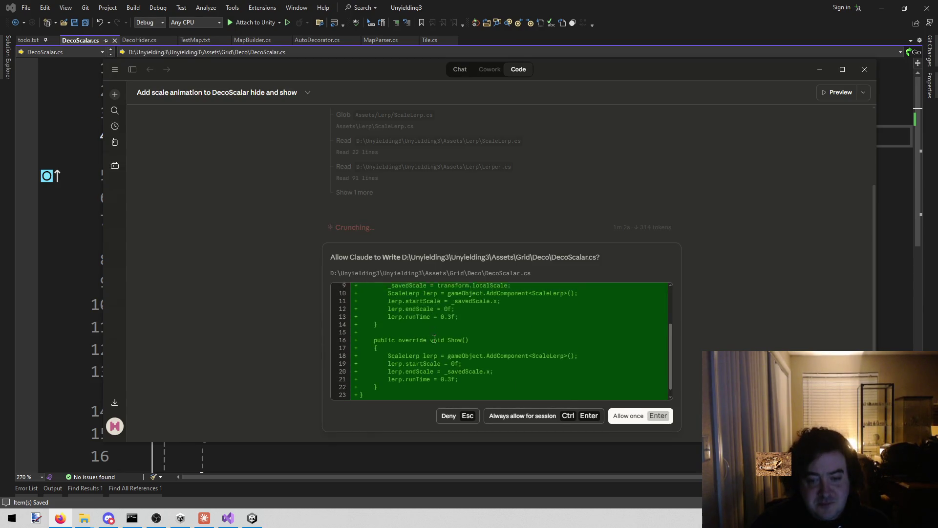
{"action": "scroll", "coordinate": [433, 342], "scroll_direction": "down", "scroll_amount": 3}
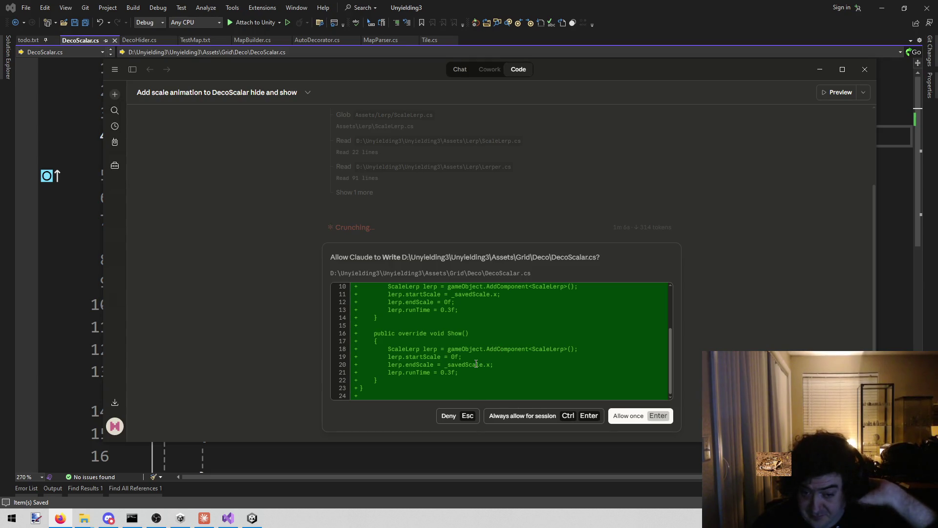
{"action": "scroll", "coordinate": [476, 365], "scroll_direction": "up", "scroll_amount": 3}
{"action": "scroll", "coordinate": [475, 366], "scroll_direction": "down", "scroll_amount": 3}
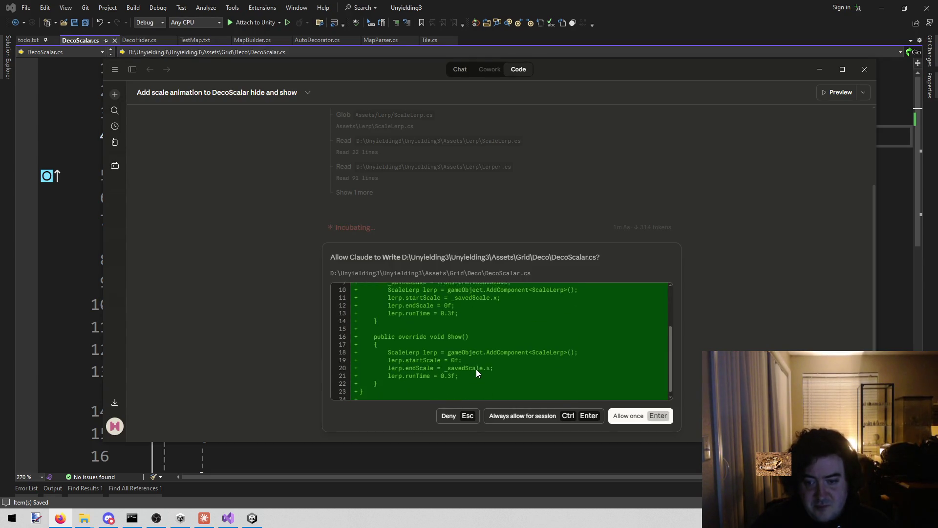
{"action": "left_click", "coordinate": [447, 416]}
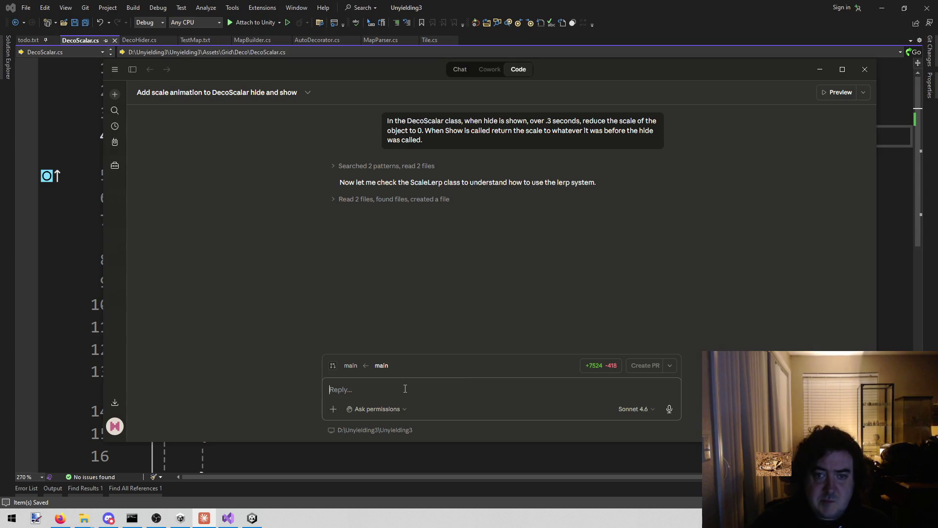
Tell Claude not to use the lerper classes, since hide/show can be called anytime, and use the update function
{"action": "type", "text": "You m"}
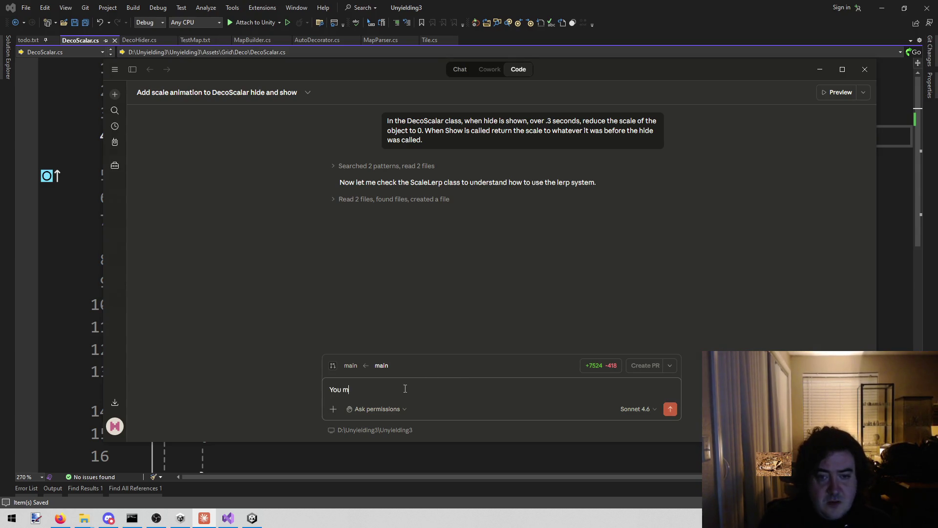
{"action": "type", "text": "ay not use the "}
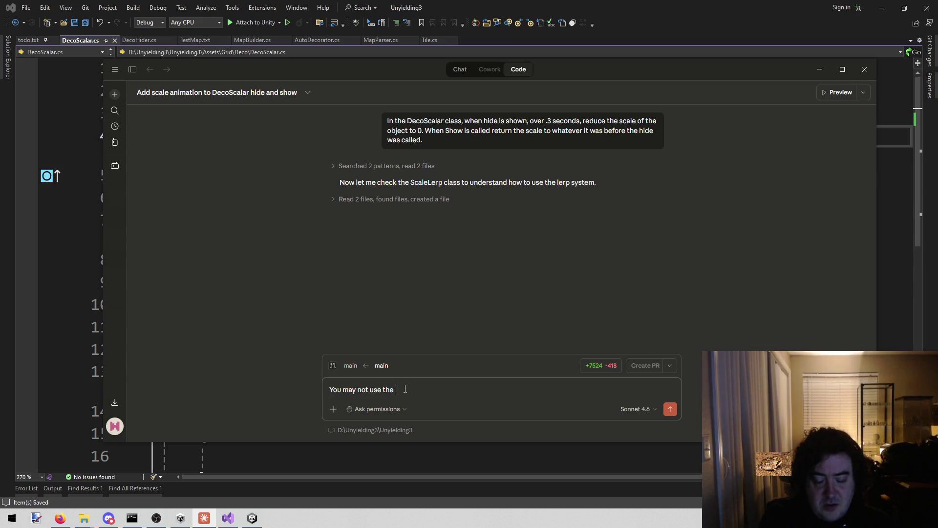
{"action": "type", "text": "le"}
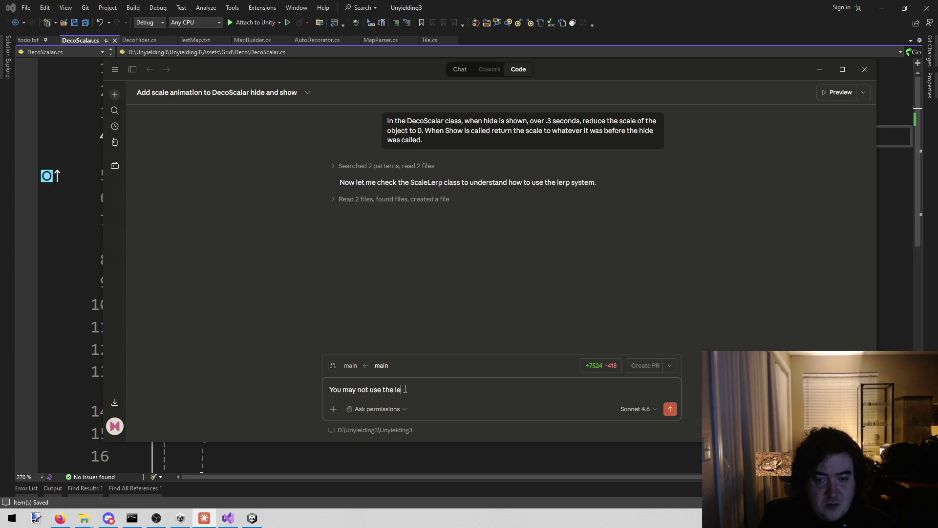
{"action": "type", "text": "rper class:"}
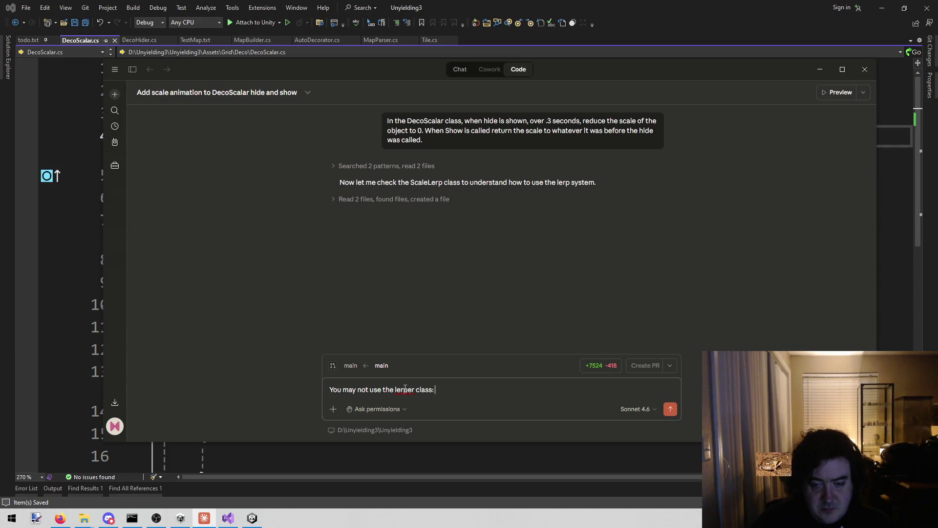
{"action": "key", "text": "BackSpace"}
{"action": "type", "text": "e"}
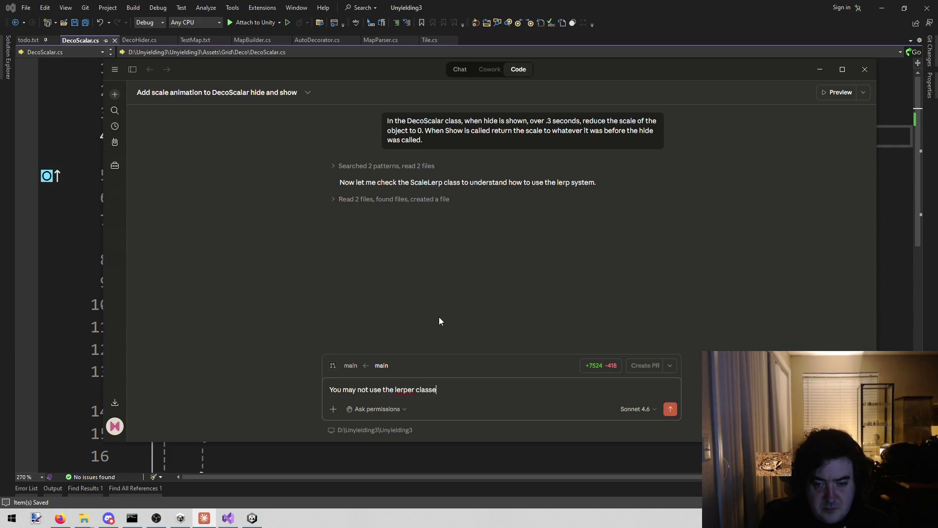
{"action": "type", "text": "s: "}
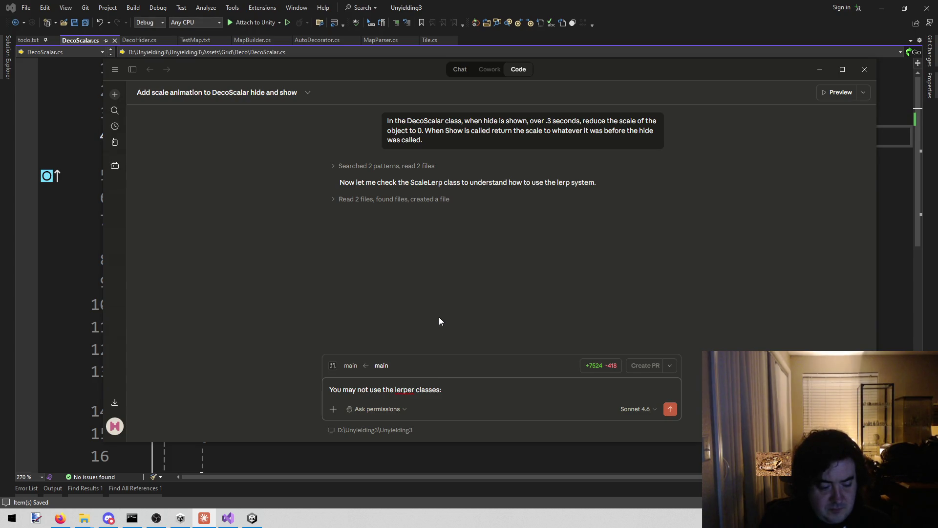
{"action": "type", "text": "The user"}
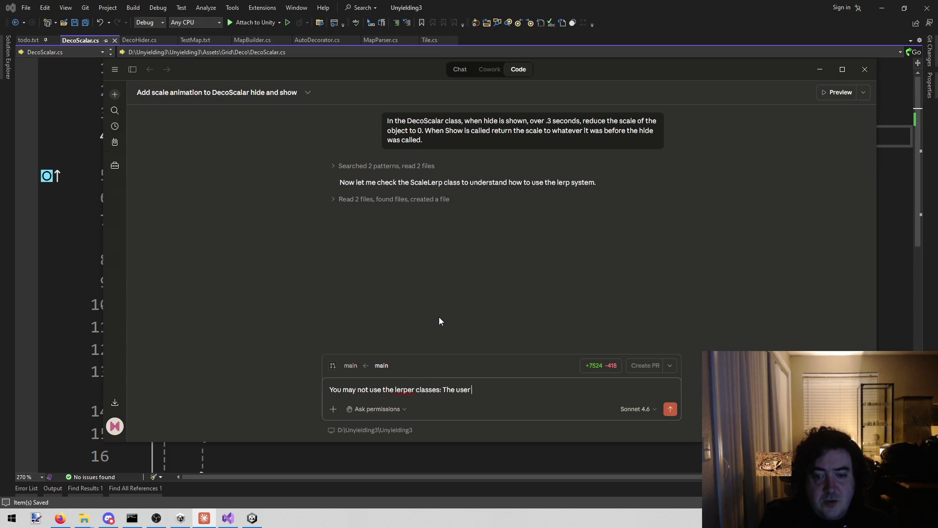
{"action": "type", "text": " could"}
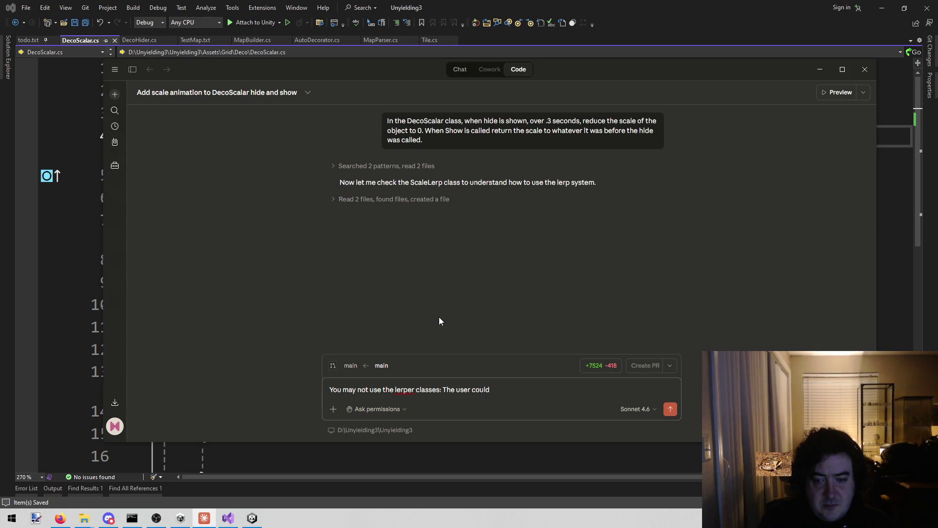
{"action": "type", "text": " call"}
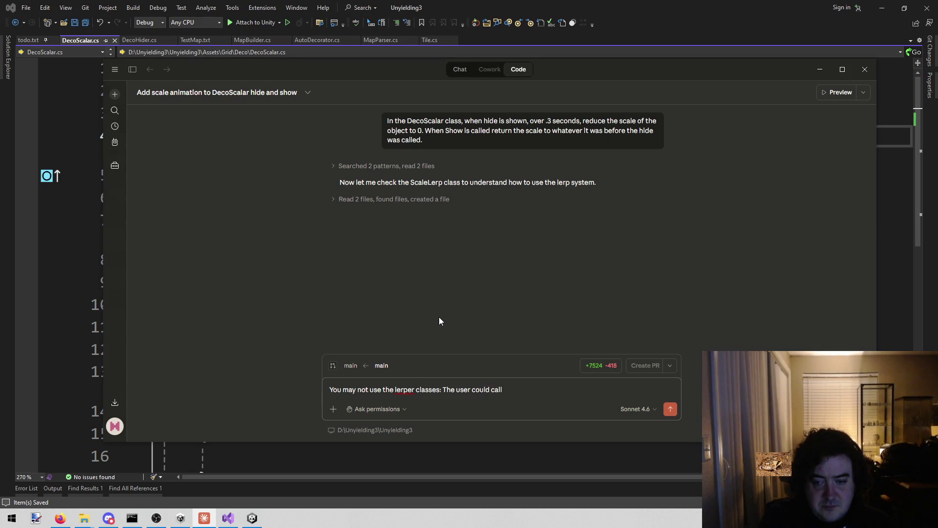
{"action": "type", "text": " hide or show "}
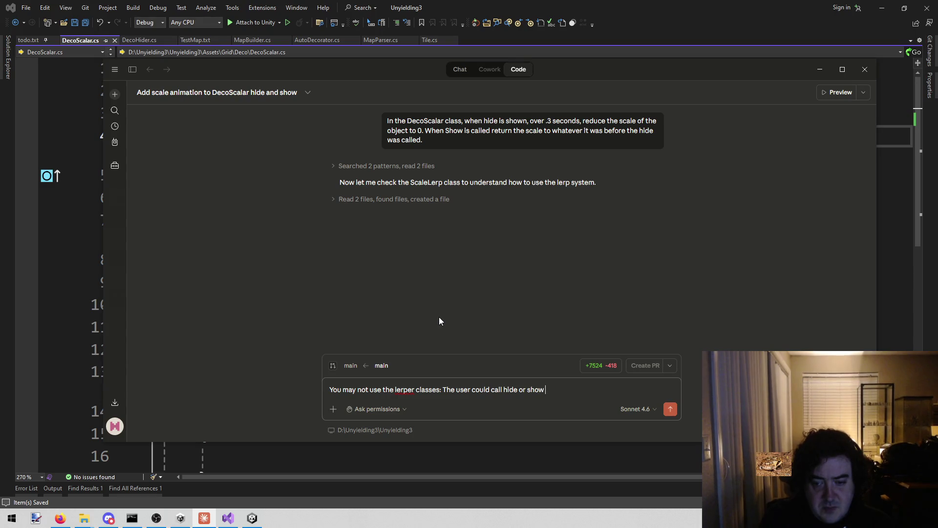
{"action": "type", "text": "at any time, which means you must do "}
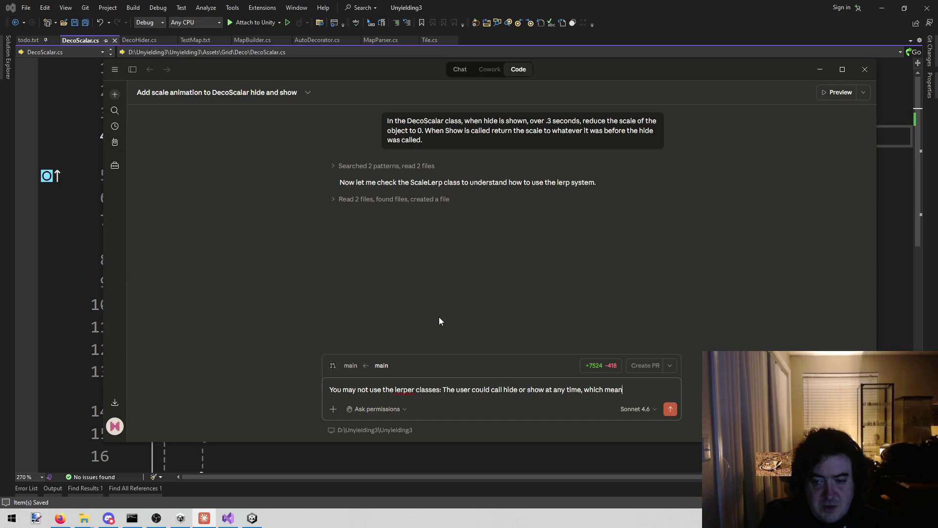
{"action": "type", "text": "it throughb the u"}
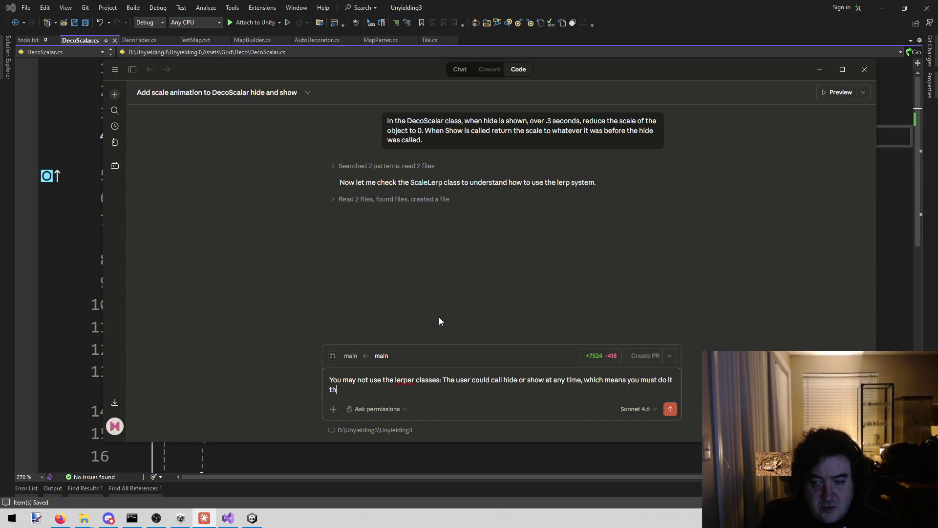
{"action": "key", "text": "BackSpace"}
{"action": "key", "text": "BackSpace"}
{"action": "key", "text": "BackSpace"}
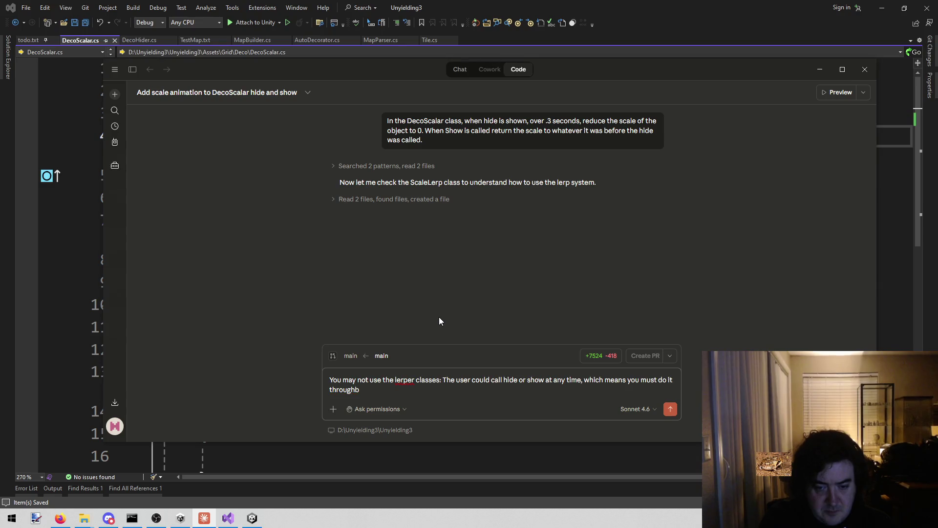
{"action": "type", "text": "h the update funct"}
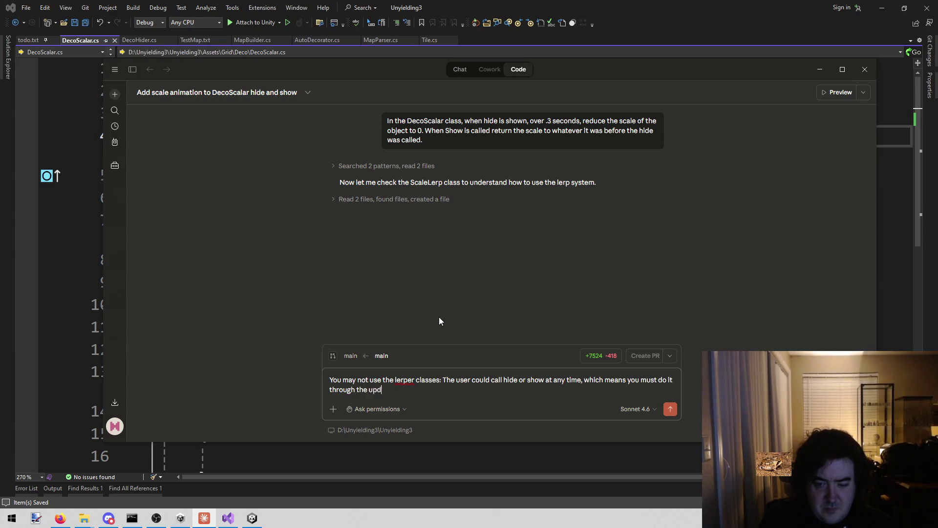
{"action": "type", "text": "ion."}
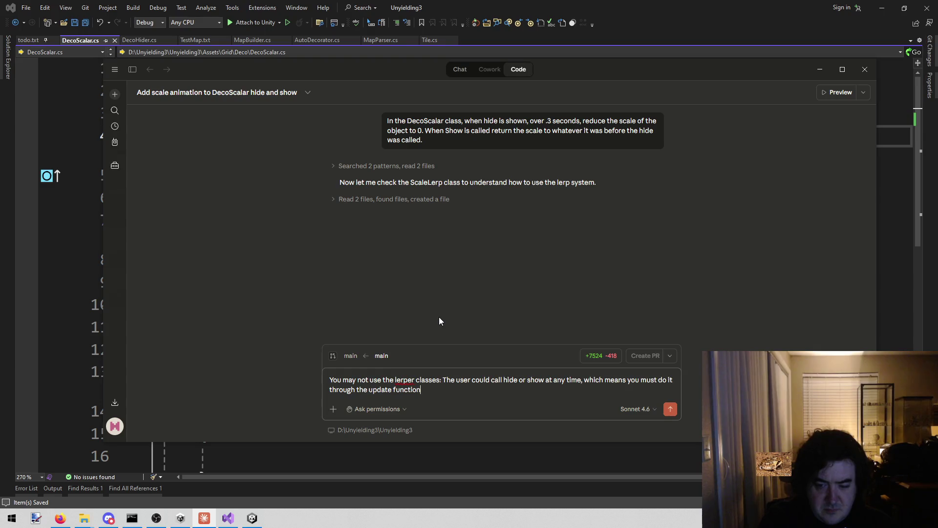
{"action": "key", "text": "Return"}
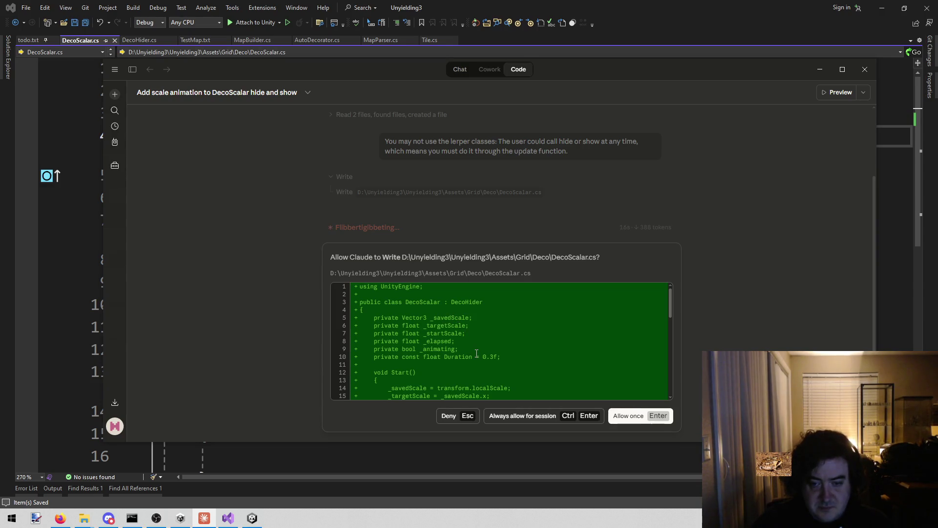
{"action": "scroll", "coordinate": [475, 360], "scroll_direction": "down", "scroll_amount": 2}
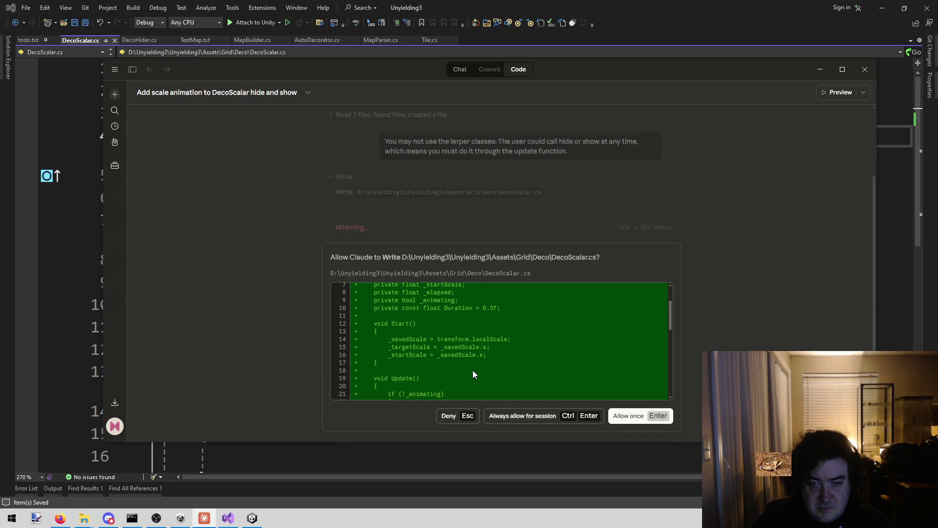
{"action": "scroll", "coordinate": [473, 370], "scroll_direction": "down", "scroll_amount": 2}
{"action": "scroll", "coordinate": [473, 374], "scroll_direction": "up", "scroll_amount": 4}
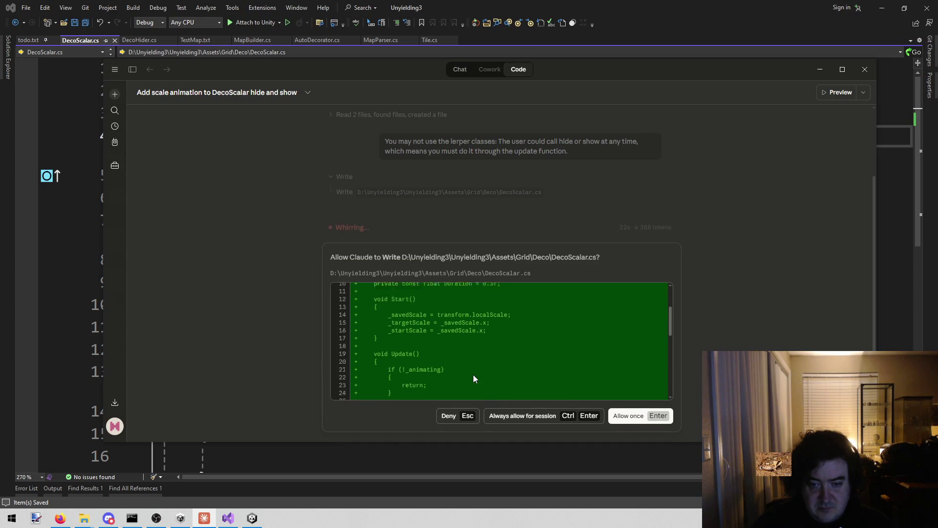
{"action": "left_click_drag", "start_coordinate": [374, 314], "coordinate": [501, 358]}
{"action": "scroll", "coordinate": [523, 348], "scroll_direction": "down", "scroll_amount": 3}
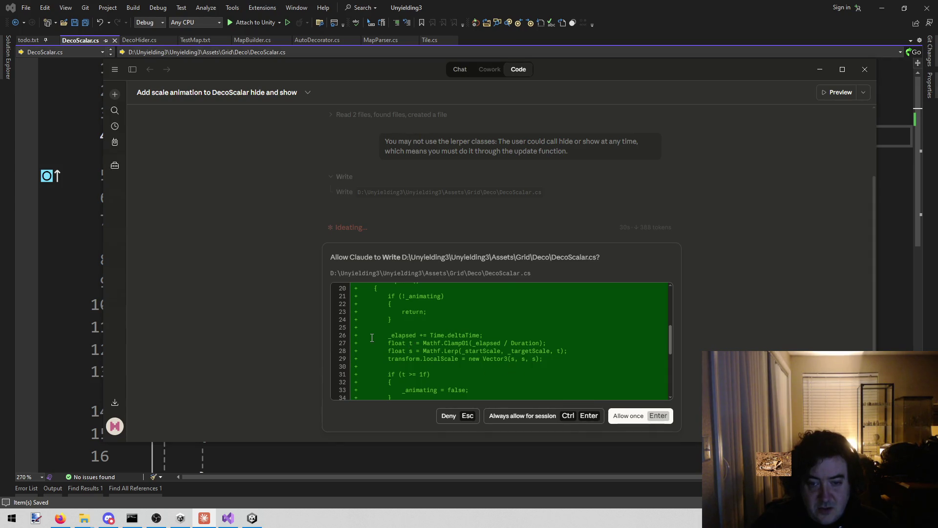
{"action": "mouse_move", "coordinate": [387, 343]}
{"action": "left_mouse_down"}
{"action": "mouse_move", "coordinate": [503, 336]}
{"action": "mouse_move", "coordinate": [555, 345]}
{"action": "left_mouse_up"}
{"action": "scroll", "coordinate": [553, 342], "scroll_direction": "up", "scroll_amount": 1}
{"action": "scroll", "coordinate": [527, 340], "scroll_direction": "down", "scroll_amount": 1}
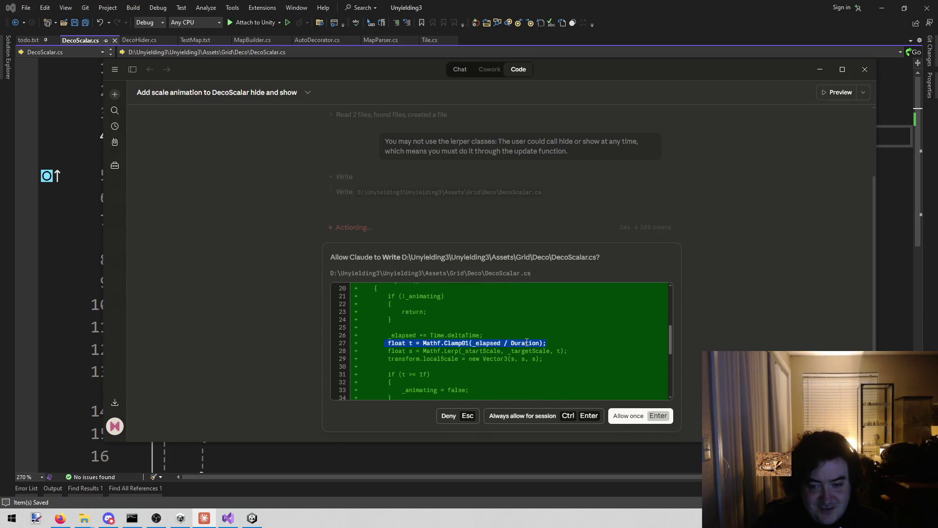
{"action": "left_click", "coordinate": [526, 384]}
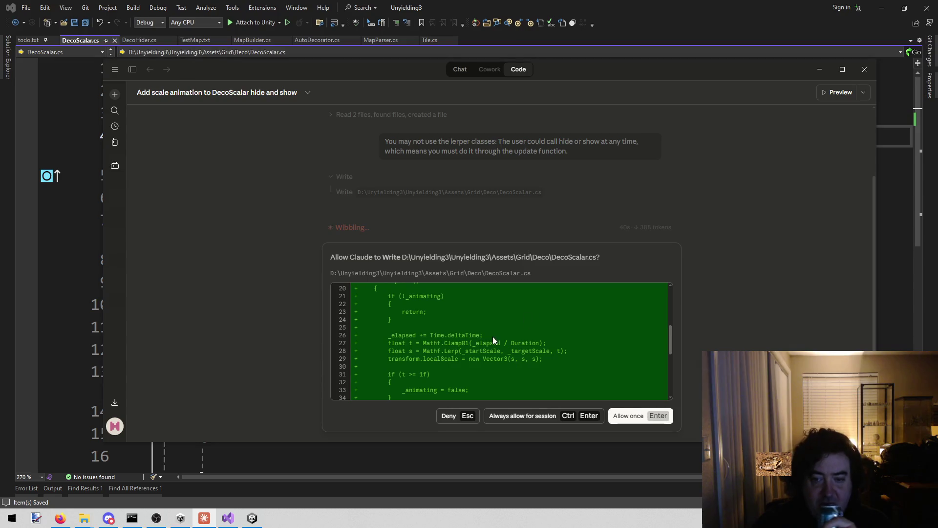
{"action": "mouse_move", "coordinate": [386, 350]}
{"action": "left_mouse_down"}
{"action": "mouse_move", "coordinate": [514, 368]}
{"action": "mouse_move", "coordinate": [574, 352]}
{"action": "left_mouse_up"}
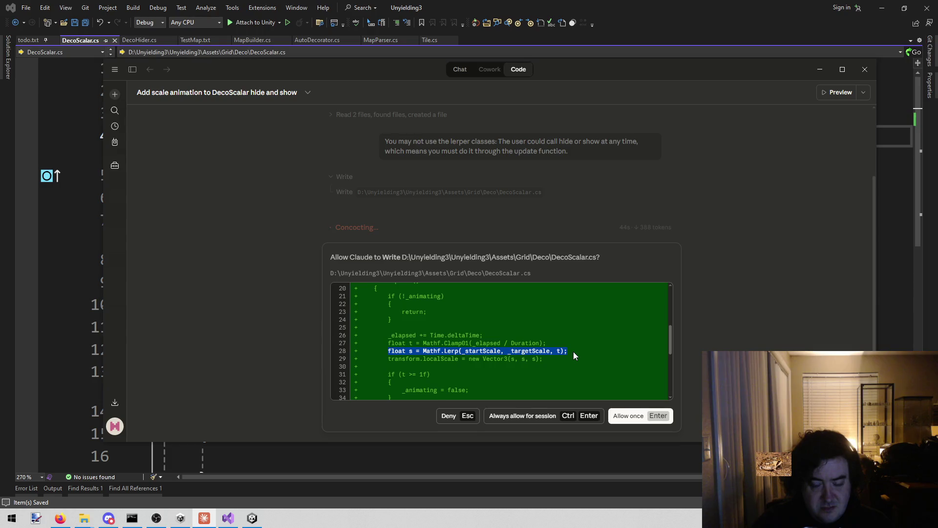
{"action": "mouse_move", "coordinate": [573, 350]}
{"action": "left_mouse_down"}
{"action": "mouse_move", "coordinate": [569, 358]}
{"action": "mouse_move", "coordinate": [574, 351]}
{"action": "left_mouse_up"}
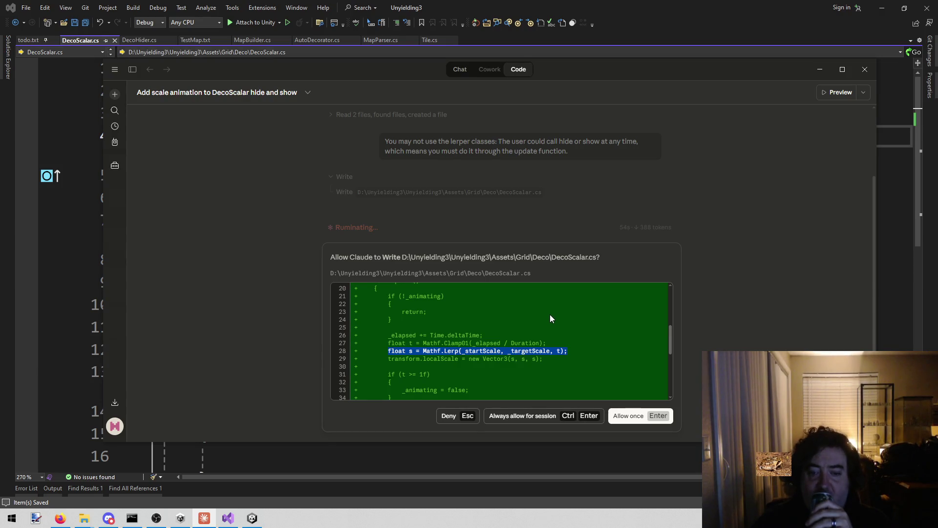
{"action": "scroll", "coordinate": [550, 315], "scroll_direction": "down", "scroll_amount": 2}
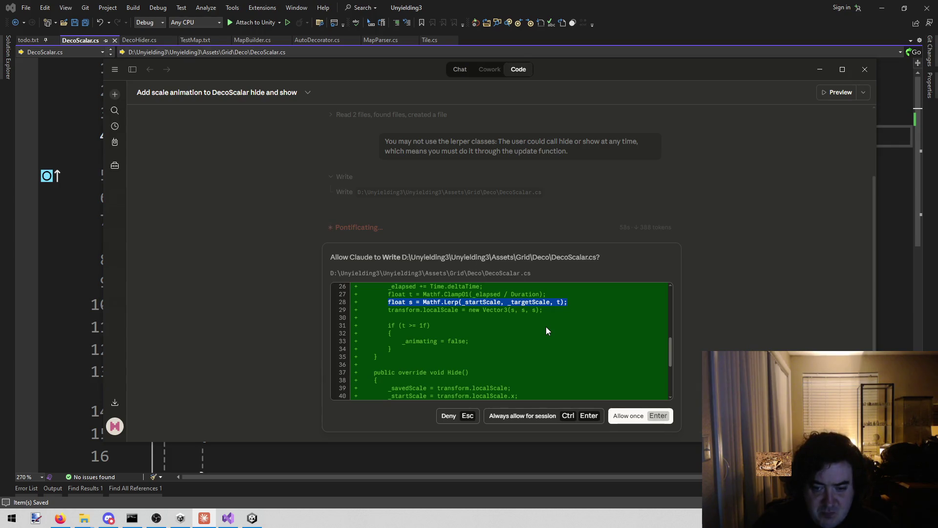
{"action": "scroll", "coordinate": [539, 338], "scroll_direction": "up", "scroll_amount": 2}
{"action": "scroll", "coordinate": [539, 338], "scroll_direction": "down", "scroll_amount": 6}
{"action": "scroll", "coordinate": [539, 338], "scroll_direction": "up", "scroll_amount": 2}
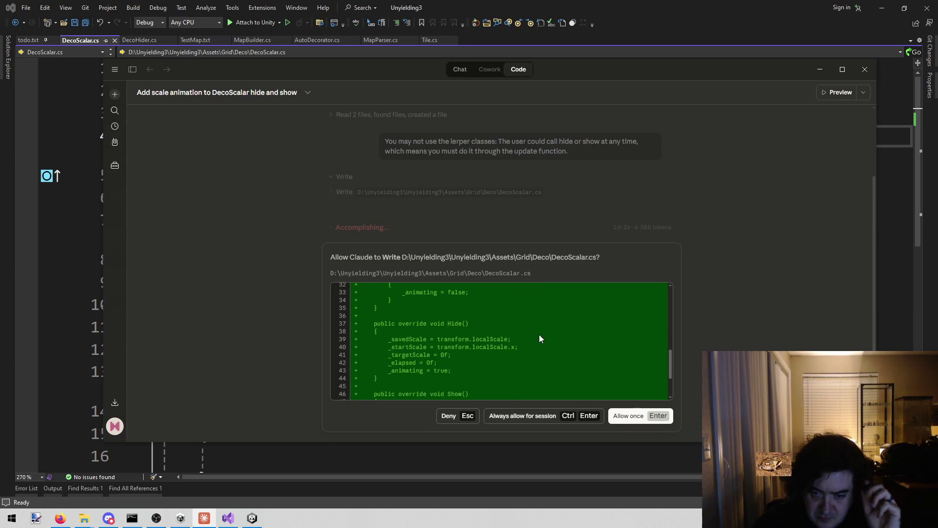
{"action": "scroll", "coordinate": [536, 338], "scroll_direction": "down", "scroll_amount": 3}
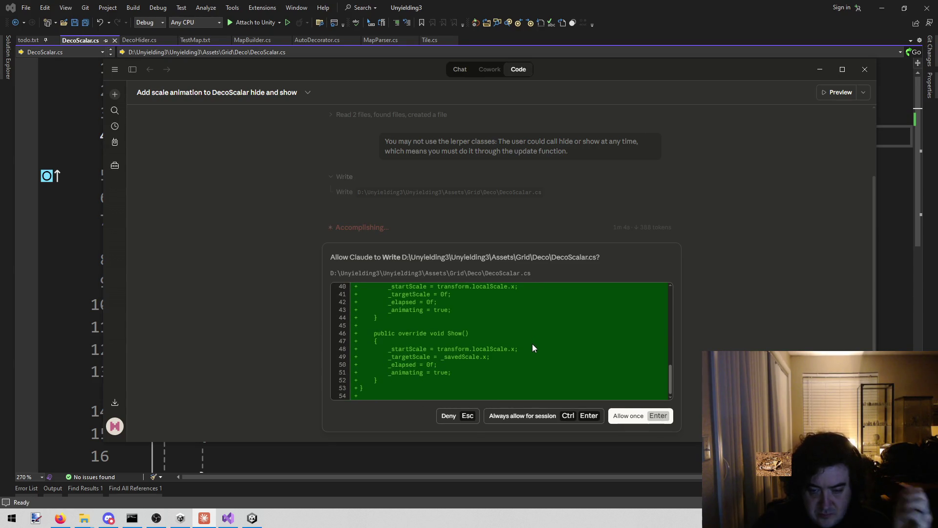
{"action": "scroll", "coordinate": [521, 351], "scroll_direction": "up", "scroll_amount": 2}
{"action": "scroll", "coordinate": [520, 344], "scroll_direction": "down", "scroll_amount": 2}
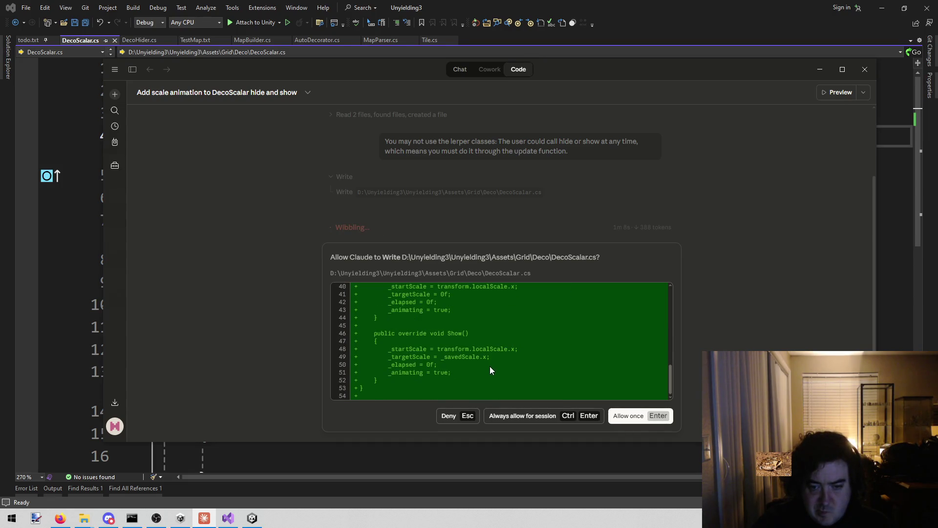
{"action": "scroll", "coordinate": [480, 376], "scroll_direction": "up", "scroll_amount": 10}
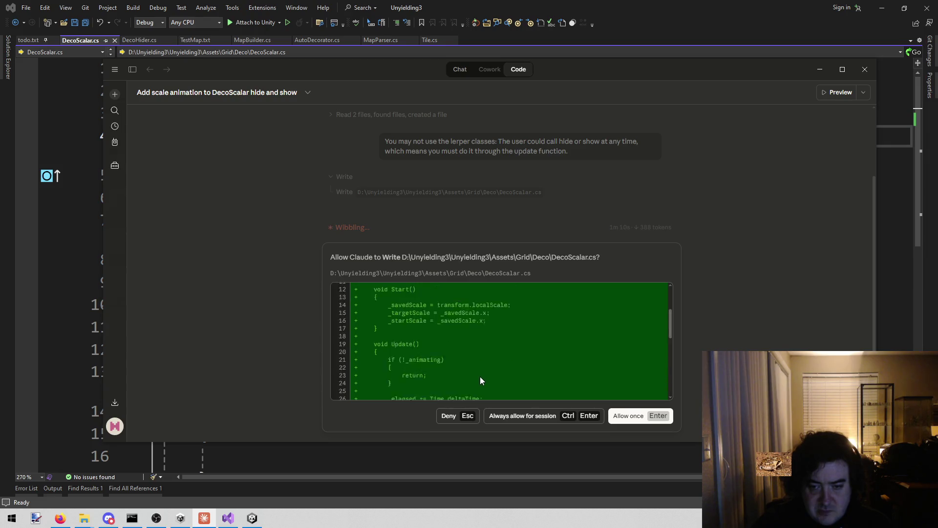
{"action": "scroll", "coordinate": [480, 376], "scroll_direction": "down", "scroll_amount": 8}
{"action": "scroll", "coordinate": [480, 377], "scroll_direction": "down", "scroll_amount": 4}
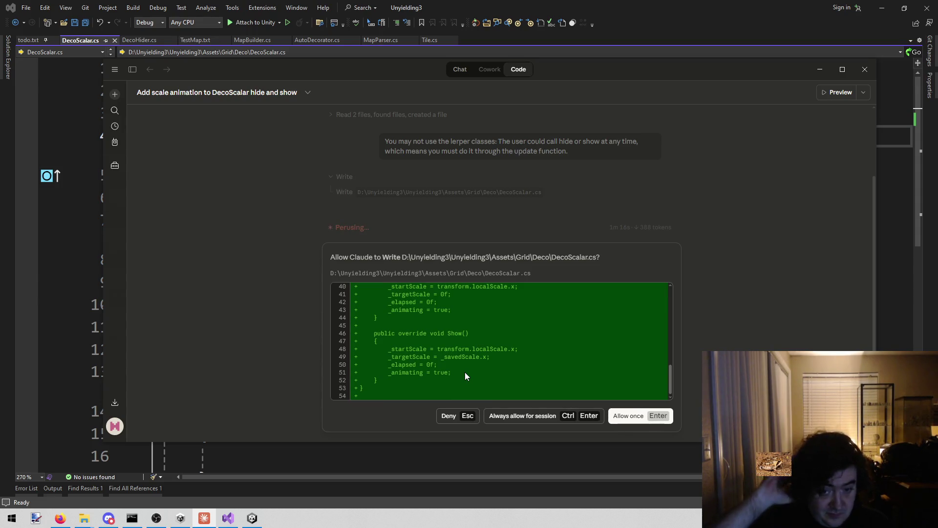
{"action": "scroll", "coordinate": [464, 371], "scroll_direction": "up", "scroll_amount": 2}
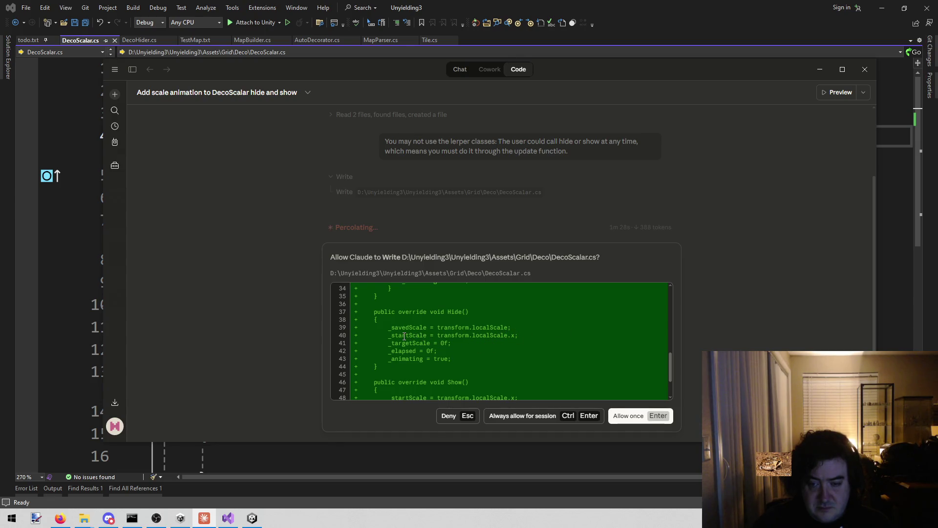
Review the Update-based DecoScalar.cs diff and allow Claude to write the file once
{"action": "scroll", "coordinate": [469, 344], "scroll_direction": "up", "scroll_amount": 6}
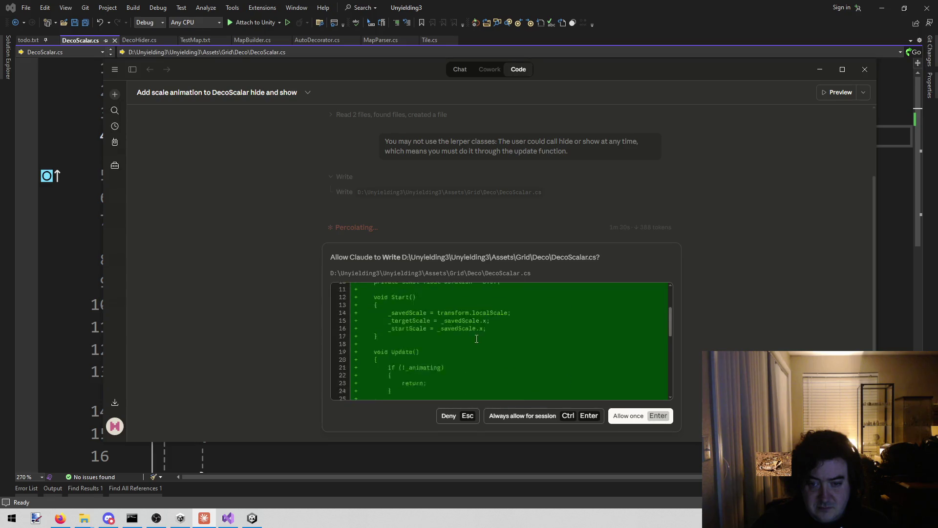
{"action": "scroll", "coordinate": [466, 350], "scroll_direction": "down", "scroll_amount": 8}
{"action": "scroll", "coordinate": [459, 350], "scroll_direction": "up", "scroll_amount": 4}
{"action": "scroll", "coordinate": [459, 350], "scroll_direction": "down", "scroll_amount": 4}
{"action": "scroll", "coordinate": [431, 350], "scroll_direction": "up", "scroll_amount": 2}
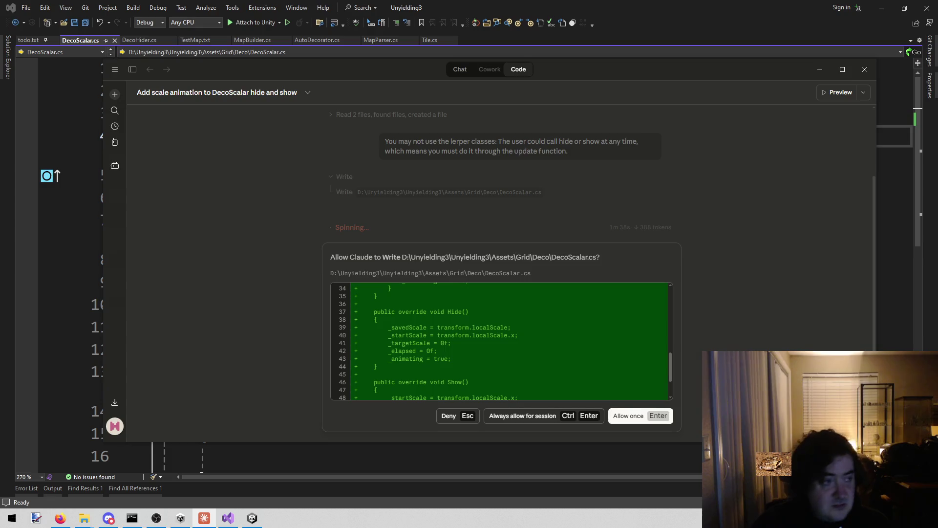
{"action": "key", "text": "alt+Tab"}
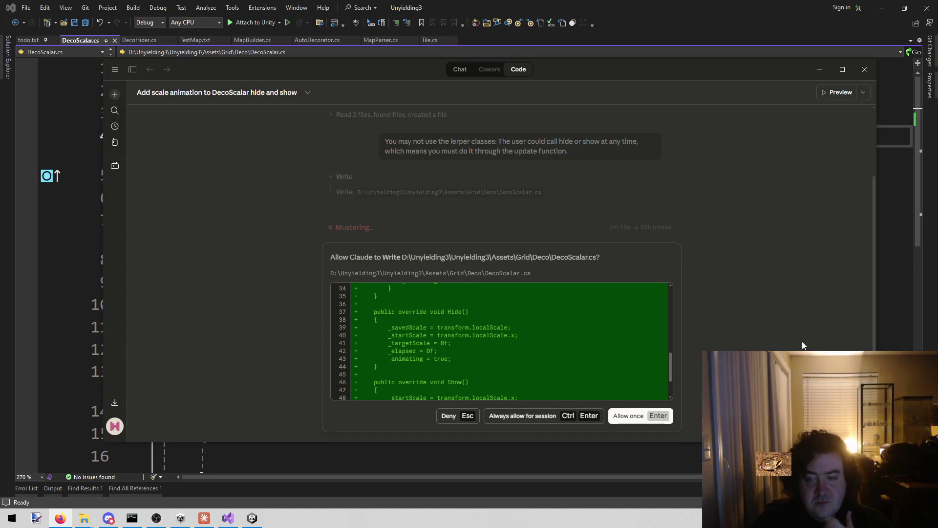
{"action": "scroll", "coordinate": [628, 359], "scroll_direction": "down", "scroll_amount": 2}
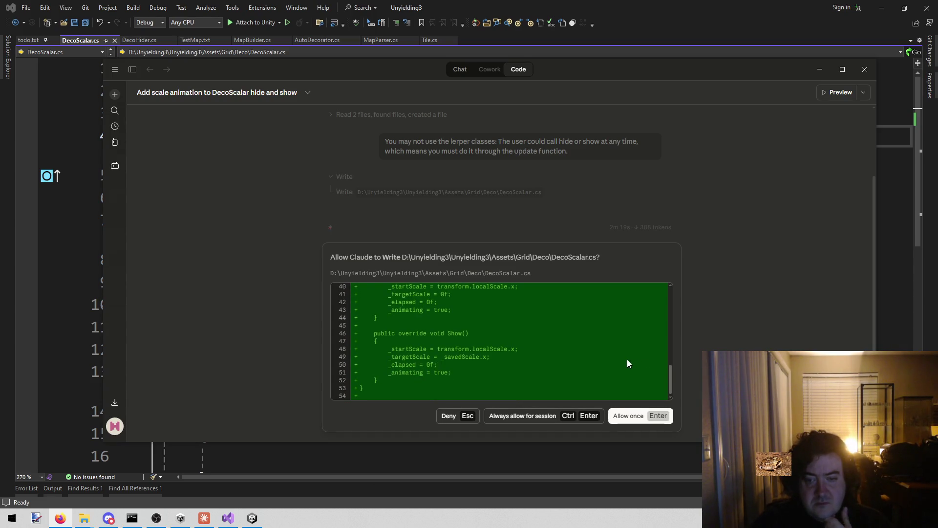
{"action": "left_click", "coordinate": [634, 416]}
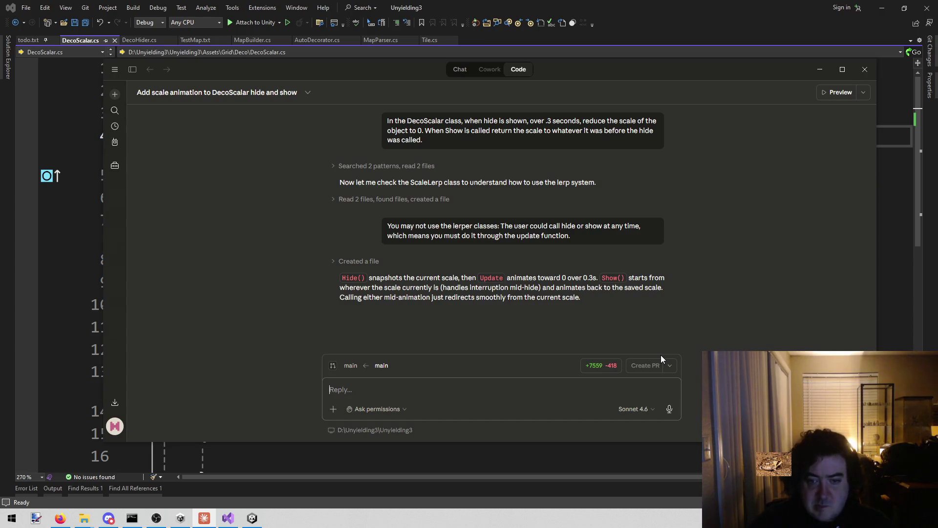
{"action": "key", "text": "alt+Tab"}
Inspect the reloaded DecoScalar.cs, selecting the _startScale and _targetScale lines in Show
{"action": "left_click", "coordinate": [577, 222]}
{"action": "scroll", "coordinate": [578, 222], "scroll_direction": "down", "scroll_amount": 12}
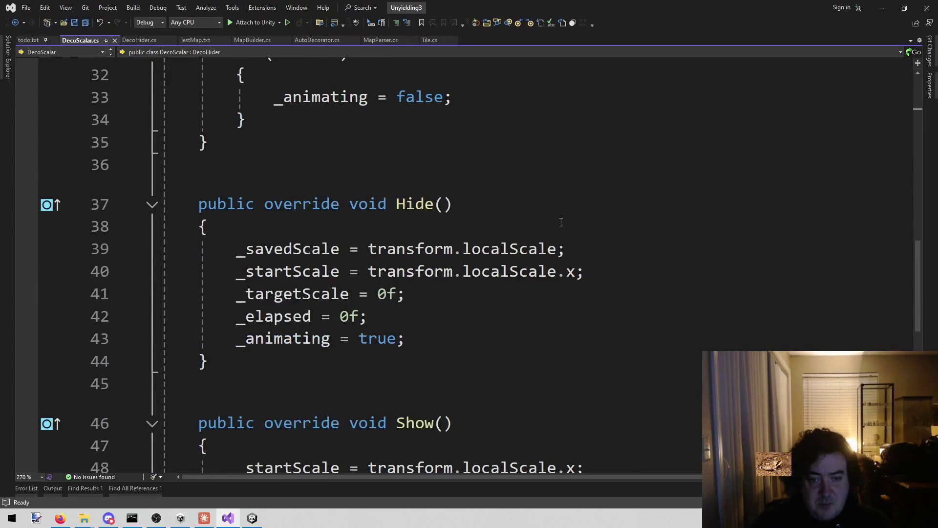
{"action": "scroll", "coordinate": [519, 208], "scroll_direction": "down", "scroll_amount": 1}
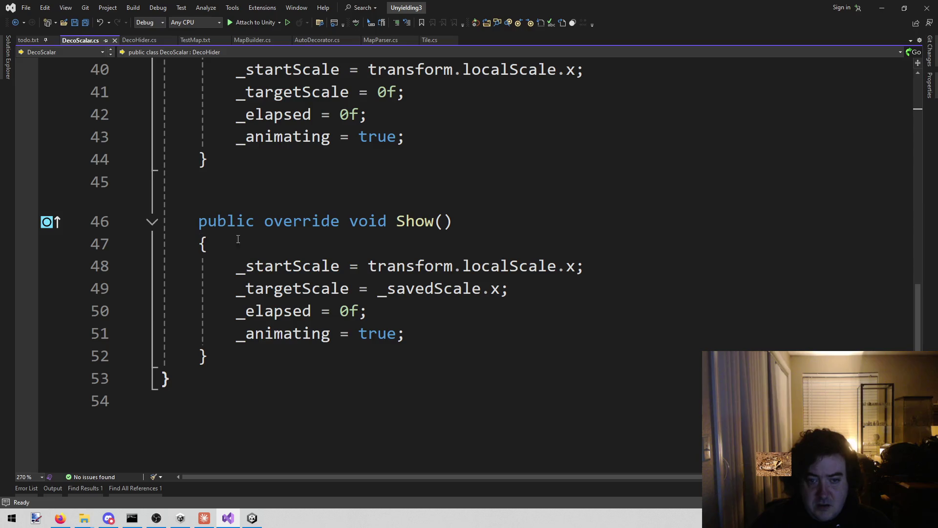
{"action": "mouse_move", "coordinate": [227, 266]}
{"action": "left_mouse_down"}
{"action": "mouse_move", "coordinate": [439, 249]}
{"action": "mouse_move", "coordinate": [637, 252]}
{"action": "mouse_move", "coordinate": [630, 261]}
{"action": "left_mouse_up"}
{"action": "mouse_move", "coordinate": [228, 288]}
{"action": "left_mouse_down"}
{"action": "mouse_move", "coordinate": [479, 267]}
{"action": "mouse_move", "coordinate": [467, 266]}
{"action": "mouse_move", "coordinate": [525, 282]}
{"action": "left_mouse_up"}
Check references to the _targetScale and _elapsed fields and place the caret on the Duration constant
{"action": "scroll", "coordinate": [524, 283], "scroll_direction": "up", "scroll_amount": 3}
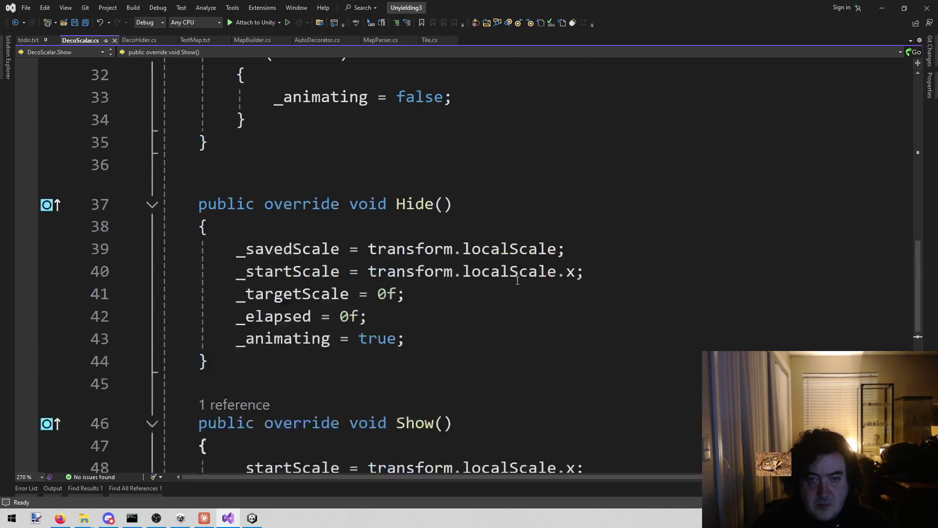
{"action": "left_click", "coordinate": [439, 333]}
{"action": "scroll", "coordinate": [439, 334], "scroll_direction": "down", "scroll_amount": 3}
{"action": "scroll", "coordinate": [439, 334], "scroll_direction": "up", "scroll_amount": 13}
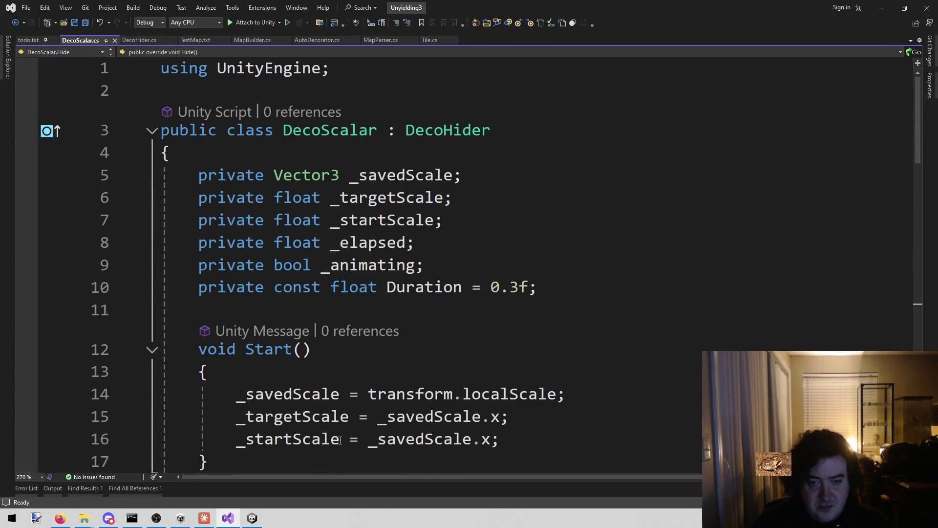
{"action": "left_click", "coordinate": [394, 174]}
{"action": "left_click", "coordinate": [383, 196]}
{"action": "left_click", "coordinate": [369, 243]}
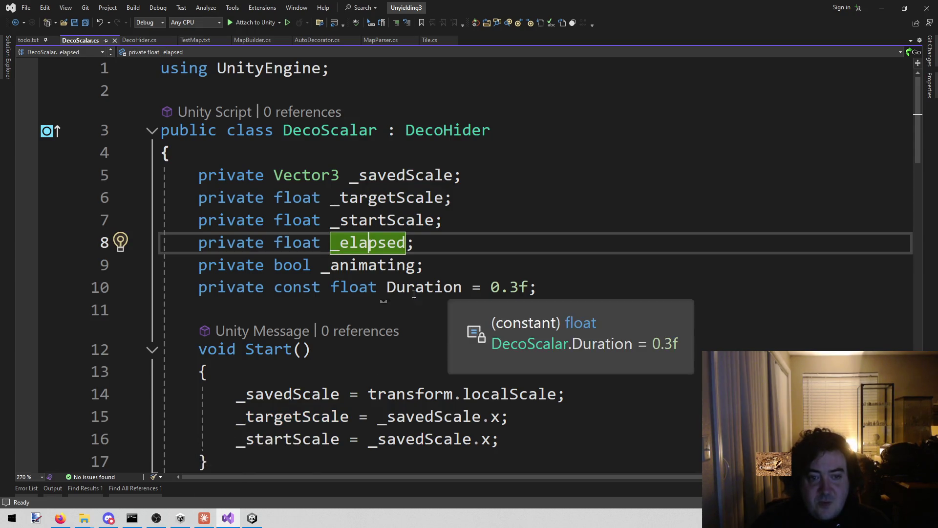
{"action": "left_click", "coordinate": [274, 288]}
Remove the private modifier from Duration, _animating, _elapsed, _startScale, _targetScale and _savedScale, then save DecoScalar.cs
{"action": "key", "text": "ctrl+shift+Left"}
{"action": "key", "text": "BackSpace"}
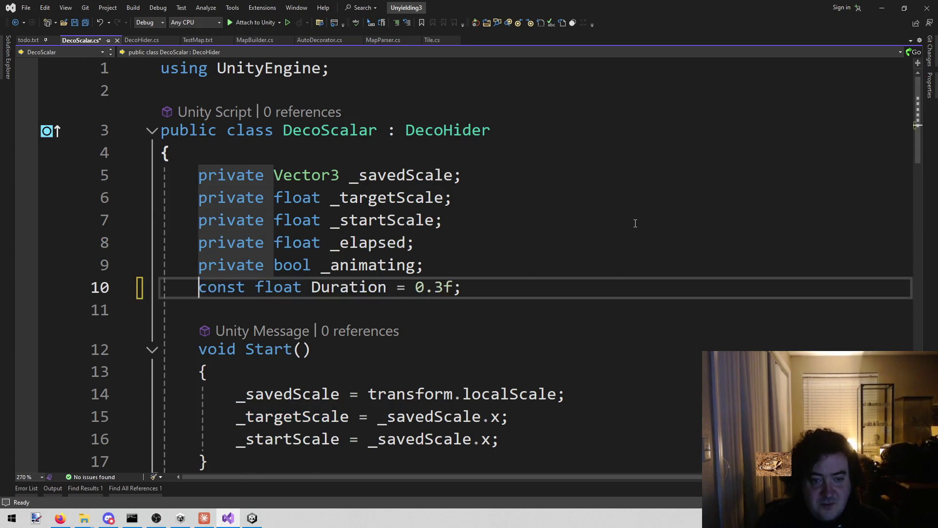
{"action": "key", "text": "Up"}
{"action": "key", "text": "ctrl+shift+Right"}
{"action": "key", "text": "BackSpace"}
{"action": "key", "text": "Up"}
{"action": "key", "text": "ctrl+shift+Right"}
{"action": "key", "text": "BackSpace"}
{"action": "key", "text": "Up"}
{"action": "key", "text": "ctrl+shift+Right"}
{"action": "key", "text": "BackSpace"}
{"action": "key", "text": "Up"}
{"action": "key", "text": "ctrl+shift+Right"}
{"action": "key", "text": "BackSpace"}
{"action": "key", "text": "Up"}
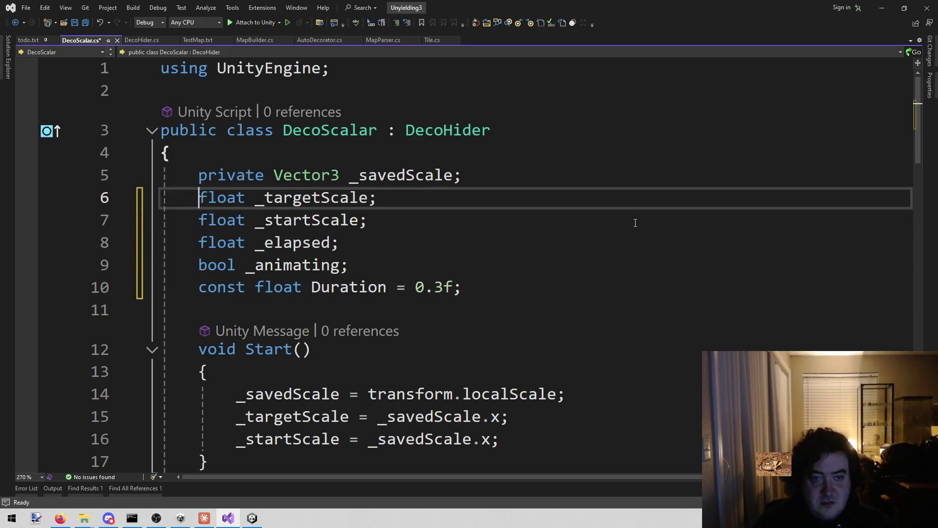
{"action": "key", "text": "ctrl+shift+Right"}
{"action": "key", "text": "BackSpace"}
{"action": "key", "text": "ctrl+s"}
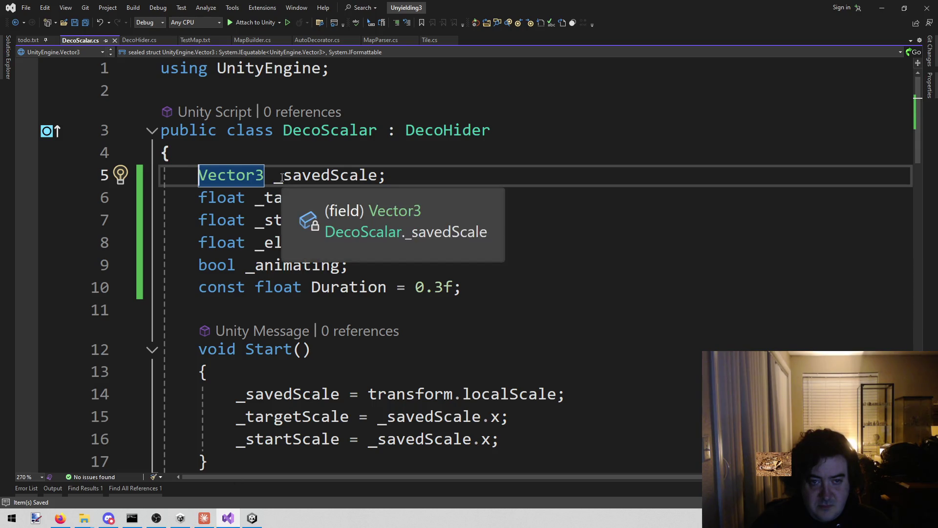
Highlight all uses of the _savedScale and _targetScale fields throughout the script
{"action": "left_click", "coordinate": [349, 175]}
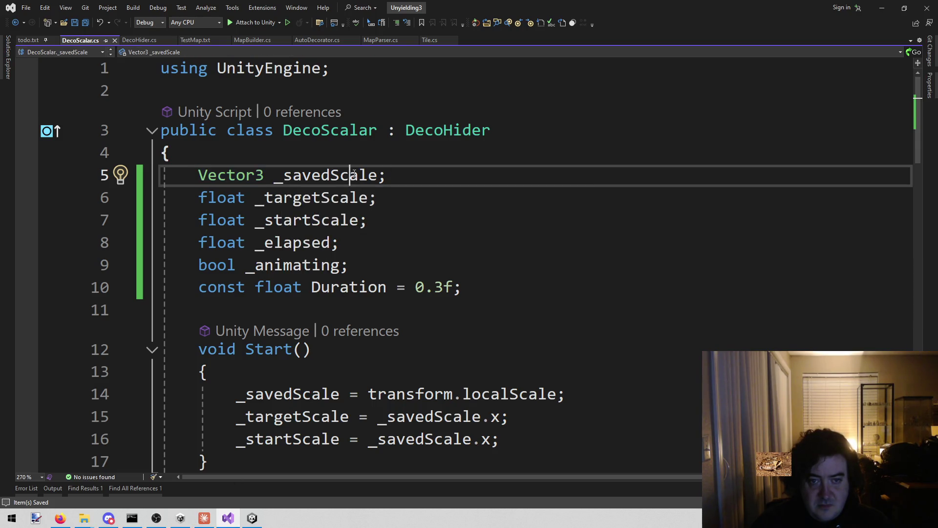
{"action": "scroll", "coordinate": [355, 181], "scroll_direction": "down", "scroll_amount": 3}
{"action": "scroll", "coordinate": [356, 181], "scroll_direction": "up", "scroll_amount": 3}
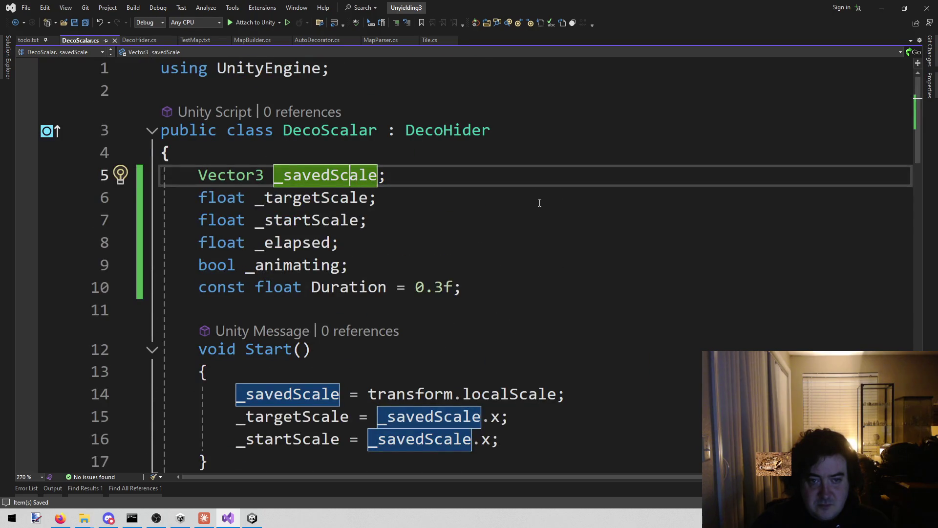
{"action": "scroll", "coordinate": [539, 203], "scroll_direction": "down", "scroll_amount": 14}
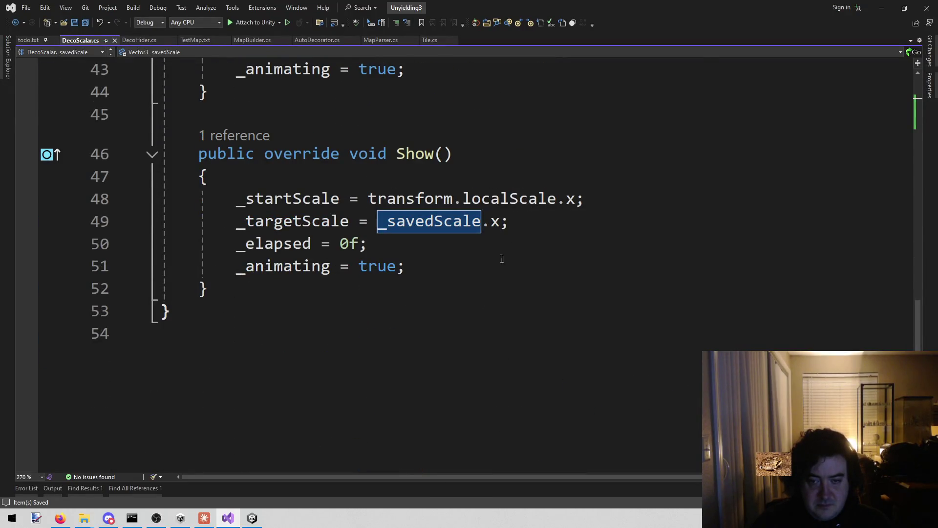
{"action": "left_click", "coordinate": [306, 220]}
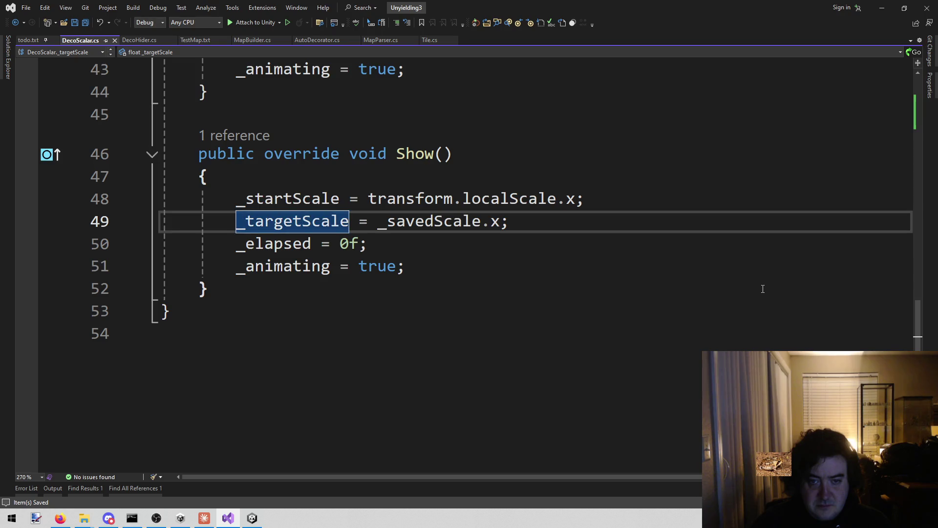
{"action": "scroll", "coordinate": [737, 290], "scroll_direction": "up", "scroll_amount": 10}
{"action": "scroll", "coordinate": [713, 287], "scroll_direction": "up", "scroll_amount": 4}
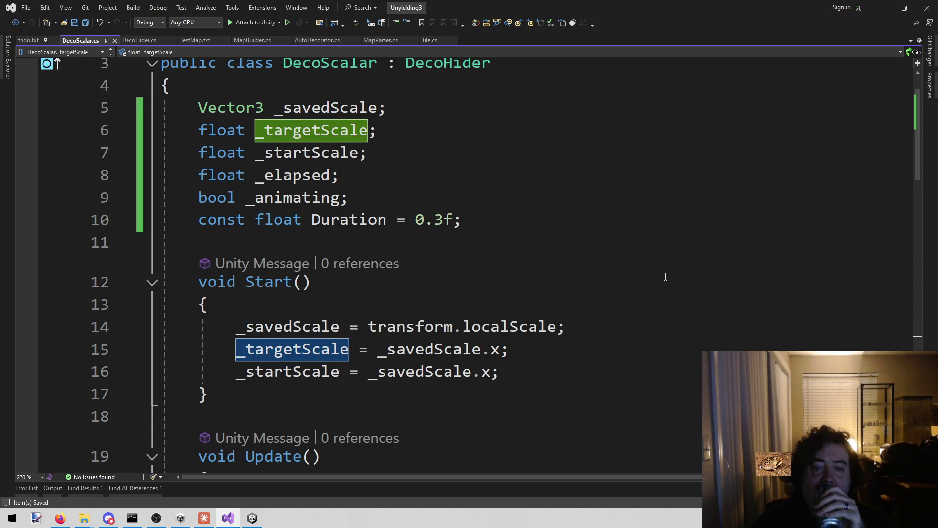
{"action": "scroll", "coordinate": [665, 276], "scroll_direction": "down", "scroll_amount": 11}
{"action": "scroll", "coordinate": [664, 274], "scroll_direction": "up", "scroll_amount": 10}
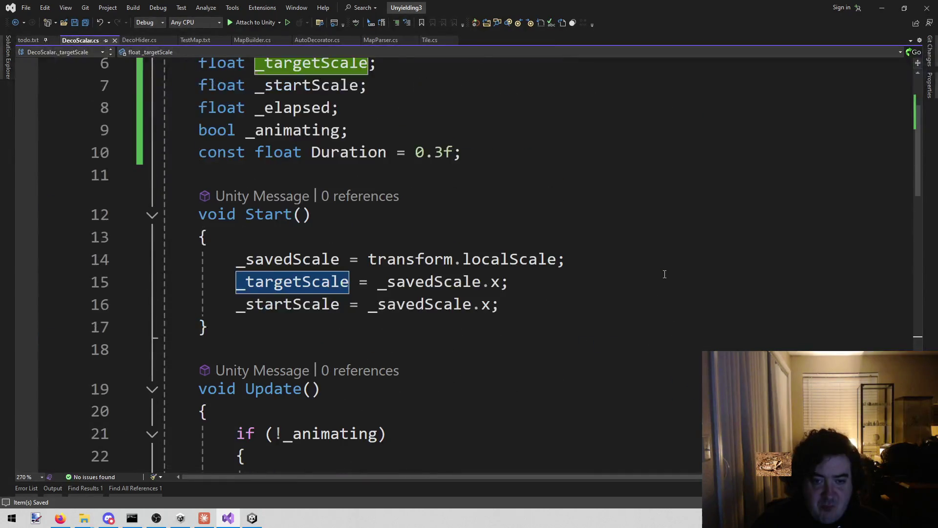
{"action": "scroll", "coordinate": [664, 274], "scroll_direction": "up", "scroll_amount": 1}
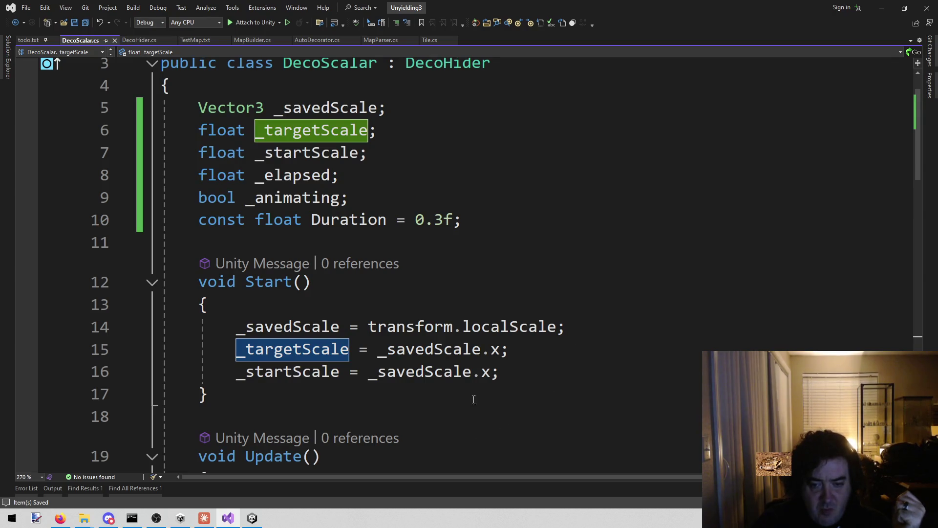
Examine the localScale and _savedScale usage on line 14 in Start, then select Hide()'s _savedScale assignment line
{"action": "left_click", "coordinate": [302, 327]}
{"action": "left_click", "coordinate": [419, 326]}
{"action": "left_click_drag", "start_coordinate": [463, 326], "coordinate": [561, 328]}
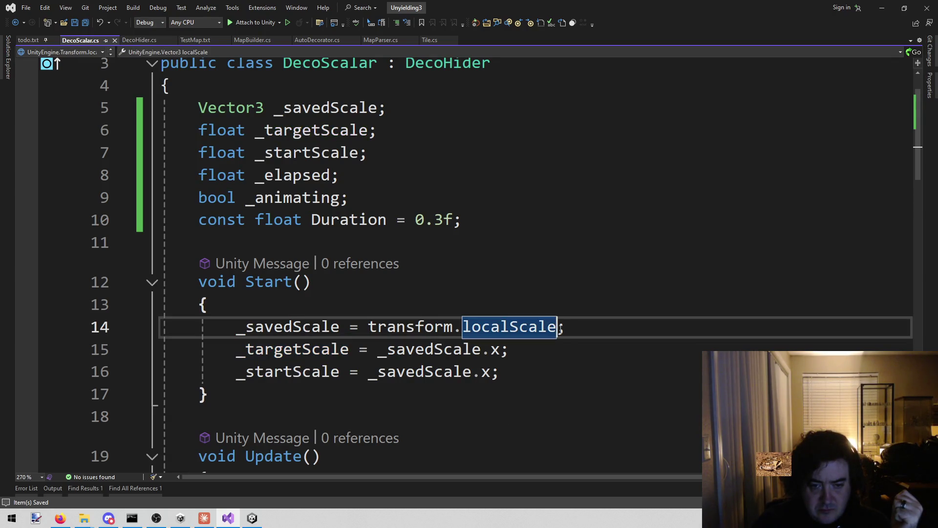
{"action": "left_click", "coordinate": [294, 326]}
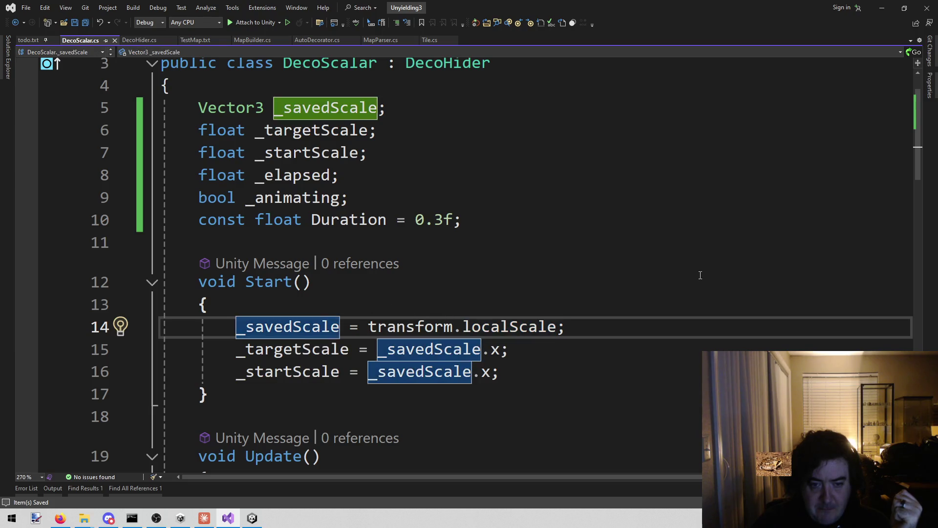
{"action": "scroll", "coordinate": [700, 275], "scroll_direction": "down", "scroll_amount": 13}
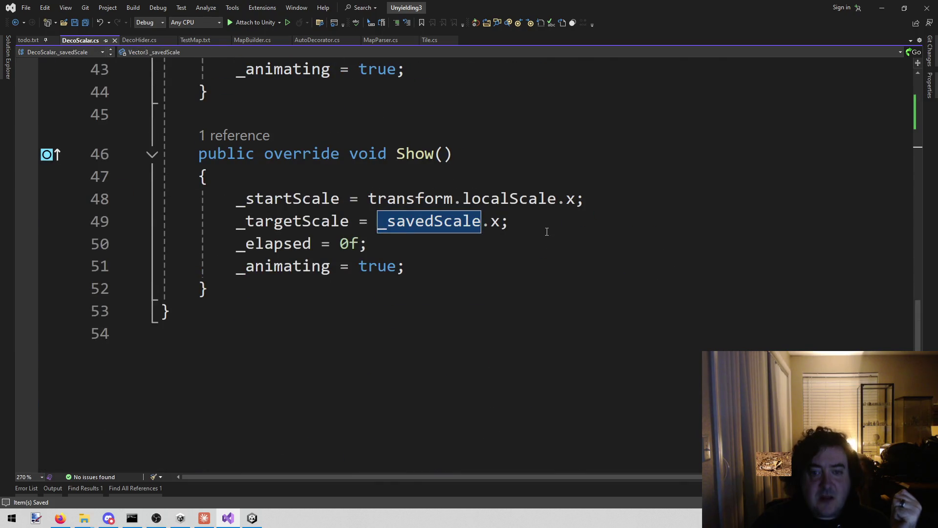
{"action": "scroll", "coordinate": [545, 230], "scroll_direction": "up", "scroll_amount": 2}
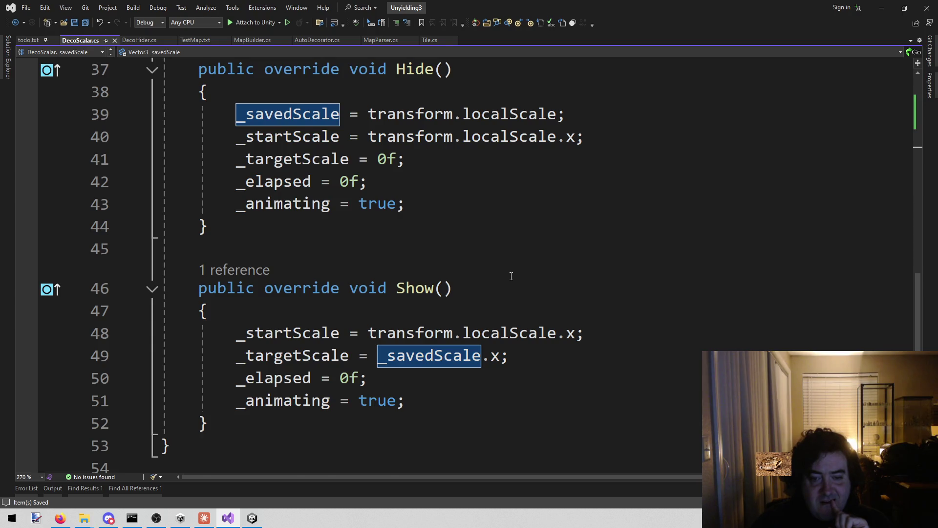
{"action": "scroll", "coordinate": [511, 276], "scroll_direction": "up", "scroll_amount": 2}
{"action": "triple_click", "coordinate": [602, 239]}
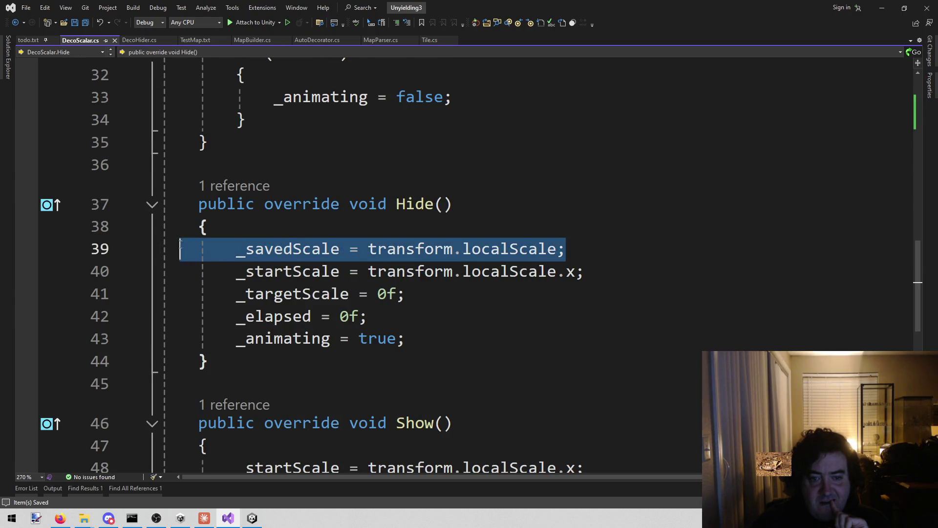
Delete the _savedScale assignment from Hide() and recheck the _savedScale field's uses
{"action": "key", "text": "Delete"}
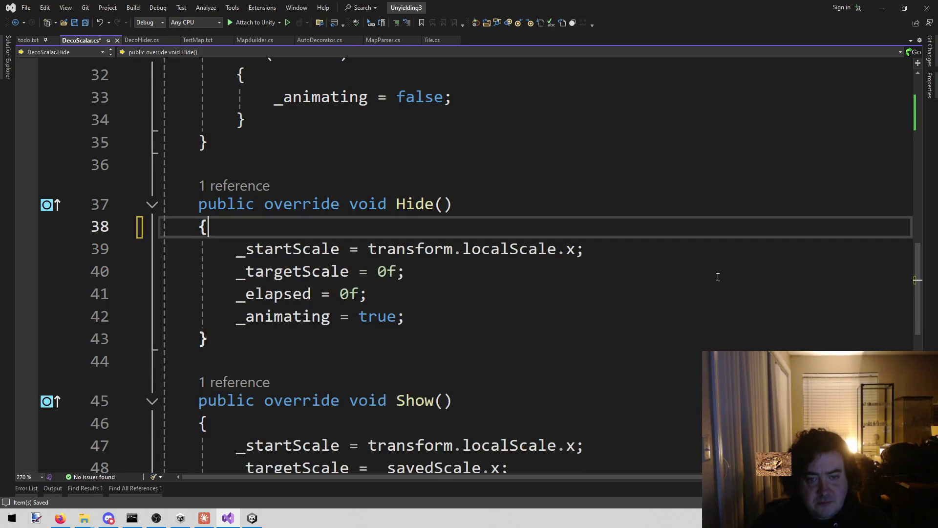
{"action": "scroll", "coordinate": [569, 366], "scroll_direction": "up", "scroll_amount": 4}
{"action": "scroll", "coordinate": [569, 365], "scroll_direction": "up", "scroll_amount": 4}
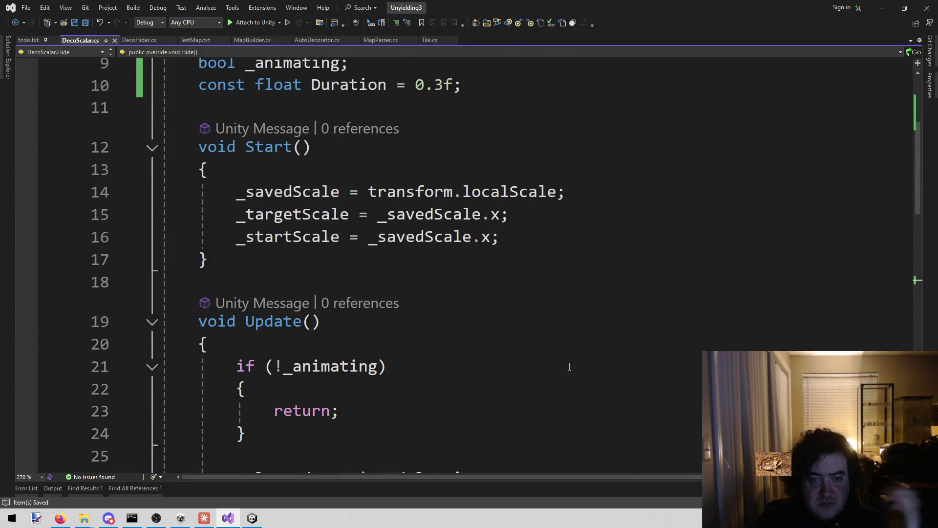
{"action": "scroll", "coordinate": [533, 303], "scroll_direction": "up", "scroll_amount": 2}
{"action": "scroll", "coordinate": [512, 302], "scroll_direction": "down", "scroll_amount": 4}
{"action": "scroll", "coordinate": [435, 279], "scroll_direction": "up", "scroll_amount": 5}
{"action": "left_click", "coordinate": [302, 175]}
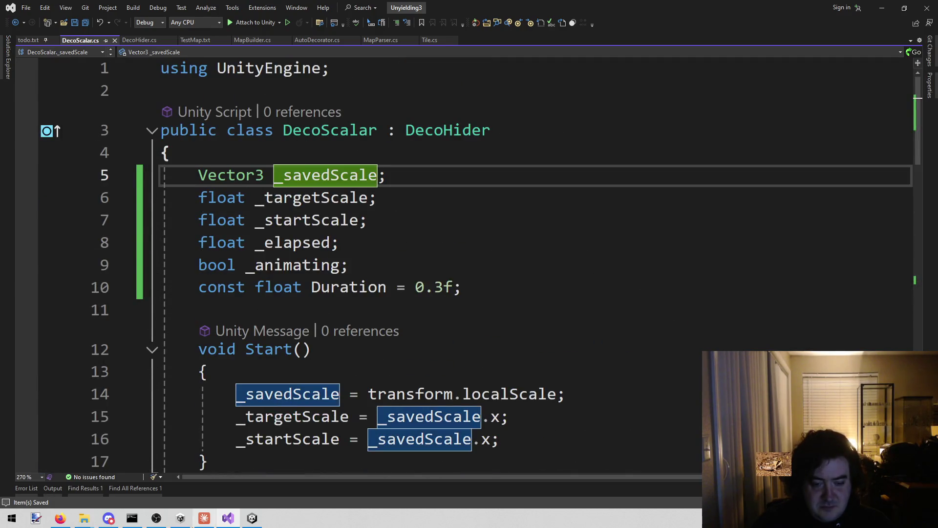
Bring the Claude Code session forward and clear its unfinished reply text
{"action": "left_click", "coordinate": [204, 517]}
{"action": "type", "text": "Do not"}
{"action": "key", "text": "ctrl+a"}
{"action": "key", "text": "BackSpace"}
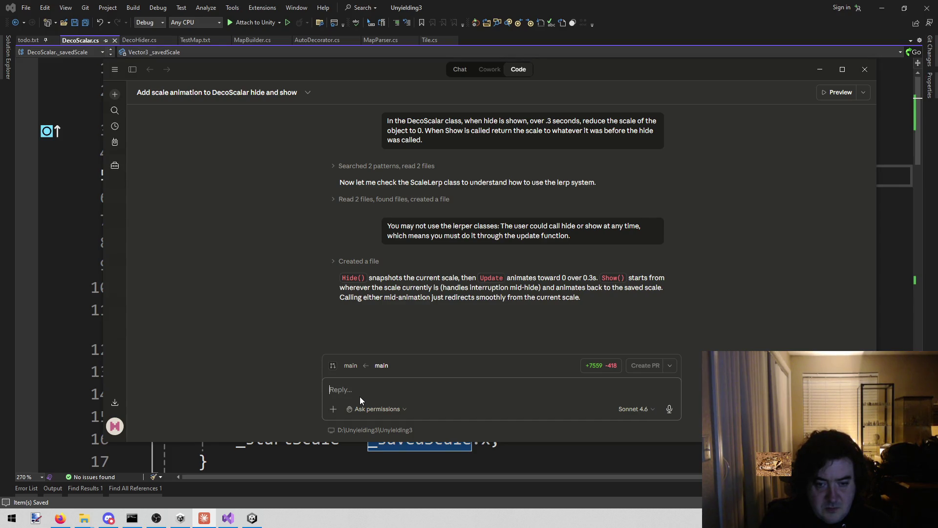
Erase the newly started 'Do' reply, minimize Claude and switch to Unity
{"action": "type", "text": "Do not ever"}
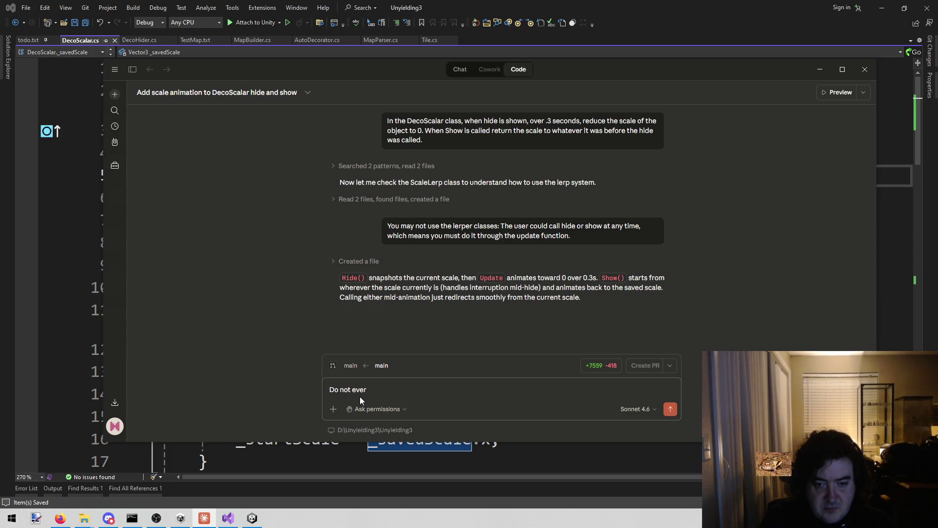
{"action": "key", "text": "ctrl+a"}
{"action": "key", "text": "BackSpace"}
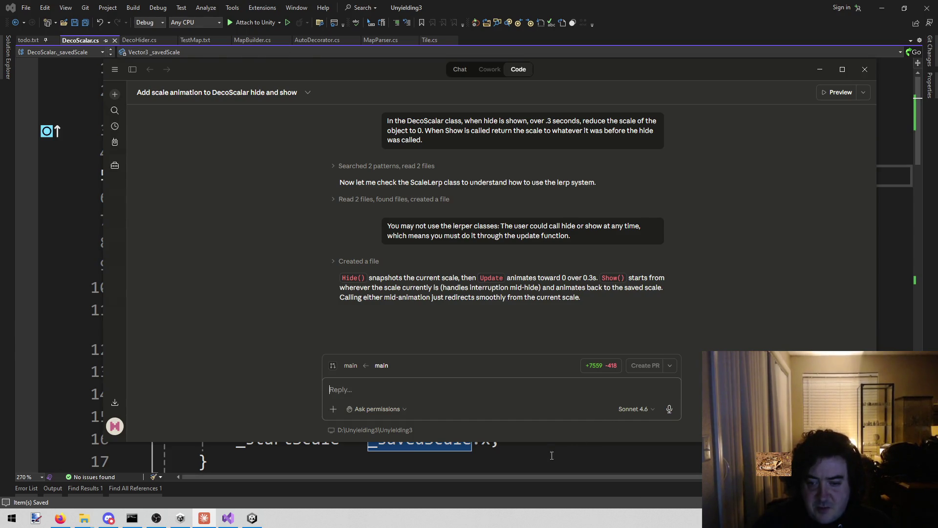
{"action": "left_click", "coordinate": [204, 518]}
{"action": "left_click", "coordinate": [252, 517]}
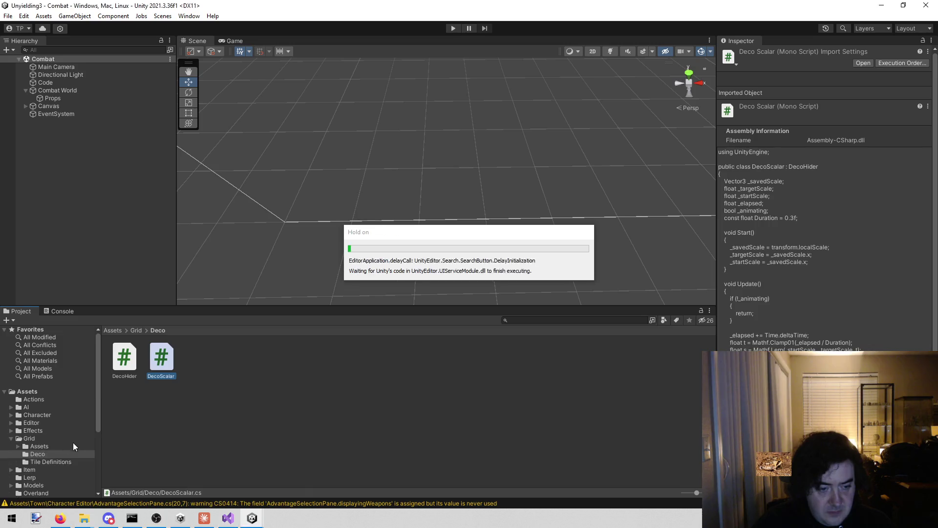
After compiling, select the top-level Assets folder and pick an option from its context menu
{"action": "left_click", "coordinate": [27, 389]}
{"action": "right_click", "coordinate": [27, 390]}
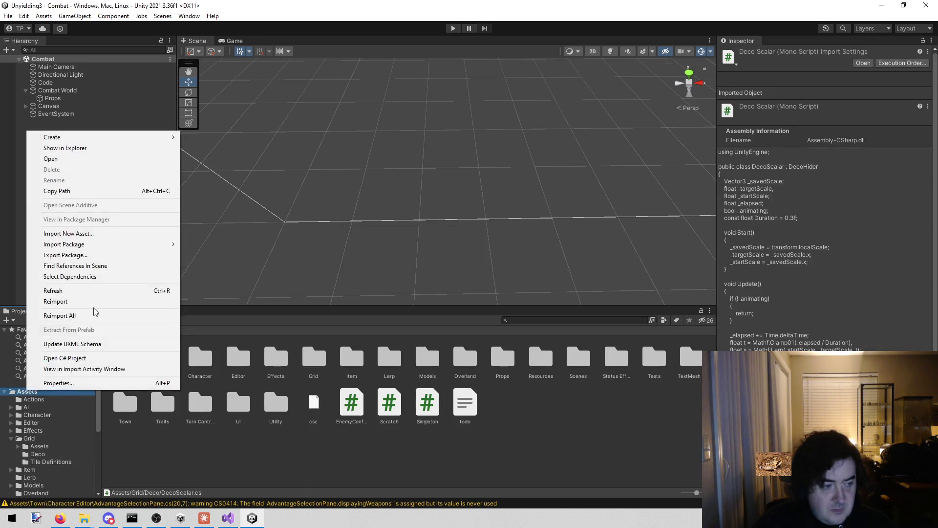
{"action": "left_click", "coordinate": [152, 149]}
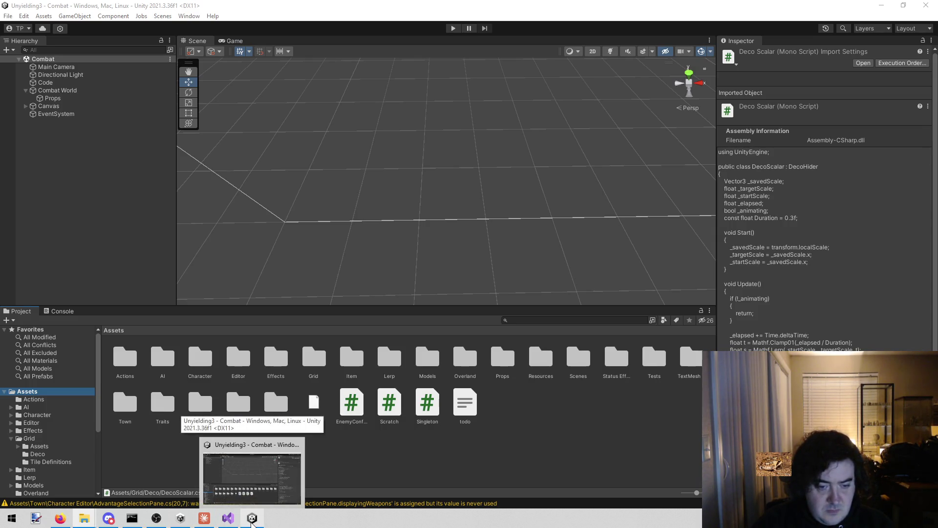
{"action": "left_click", "coordinate": [228, 518]}
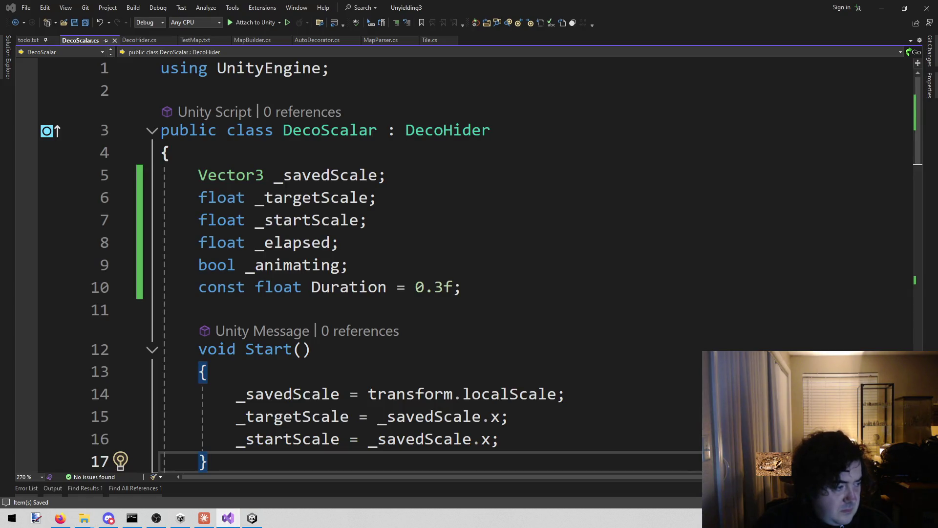
Scroll CLAUDE.md to its Code Style section and place the caret after the Allman braces rule
{"action": "scroll", "coordinate": [400, 293], "scroll_direction": "down", "scroll_amount": 5}
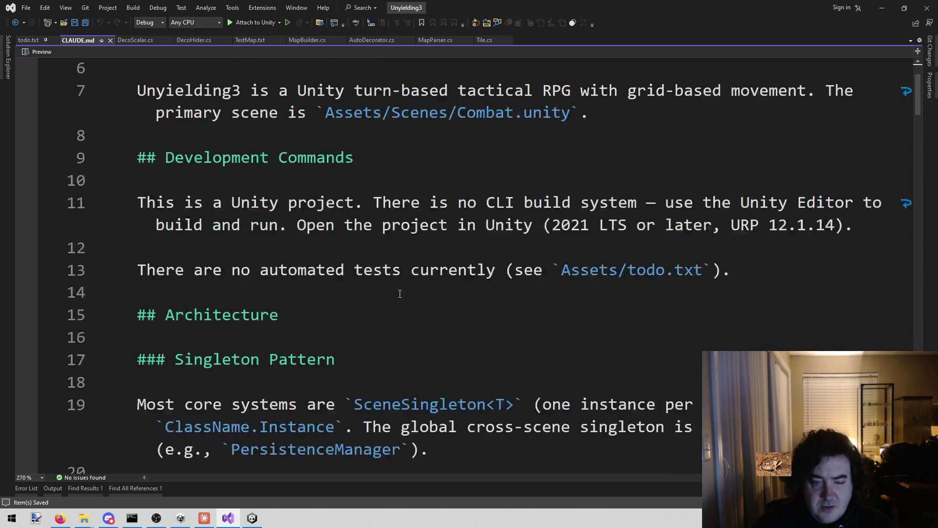
{"action": "scroll", "coordinate": [381, 308], "scroll_direction": "down", "scroll_amount": 10}
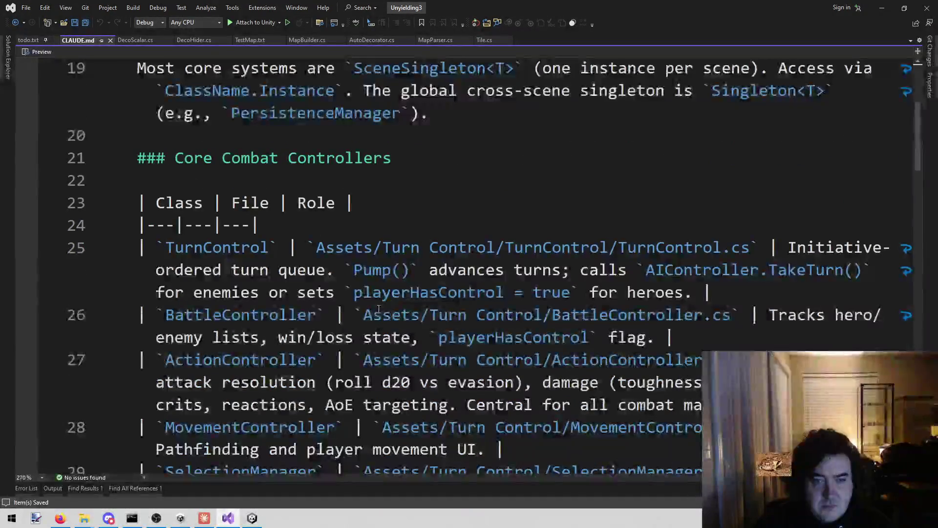
{"action": "scroll", "coordinate": [360, 314], "scroll_direction": "down", "scroll_amount": 10}
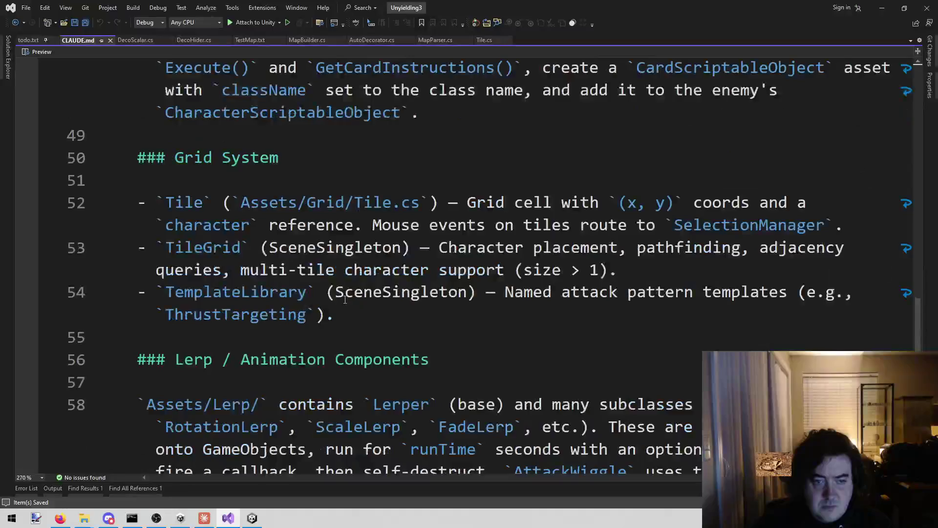
{"action": "scroll", "coordinate": [345, 299], "scroll_direction": "down", "scroll_amount": 8}
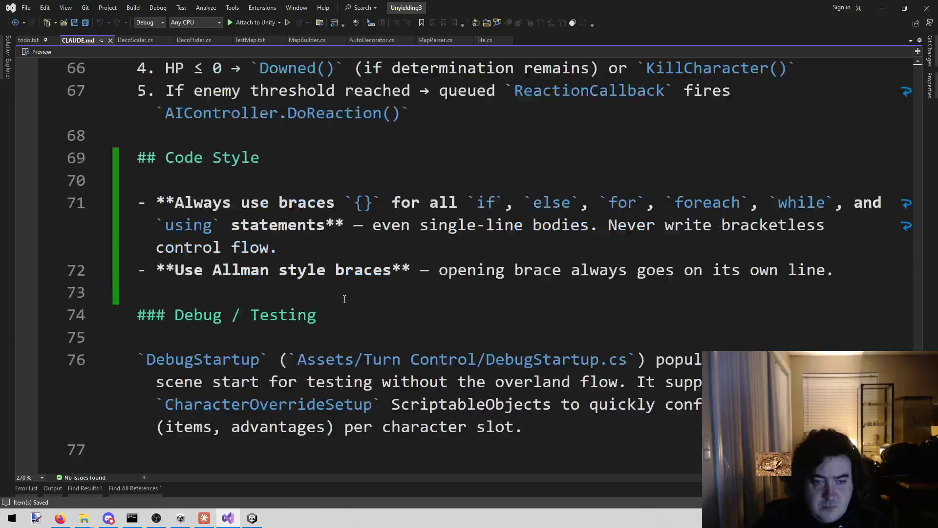
{"action": "scroll", "coordinate": [337, 293], "scroll_direction": "up", "scroll_amount": 3}
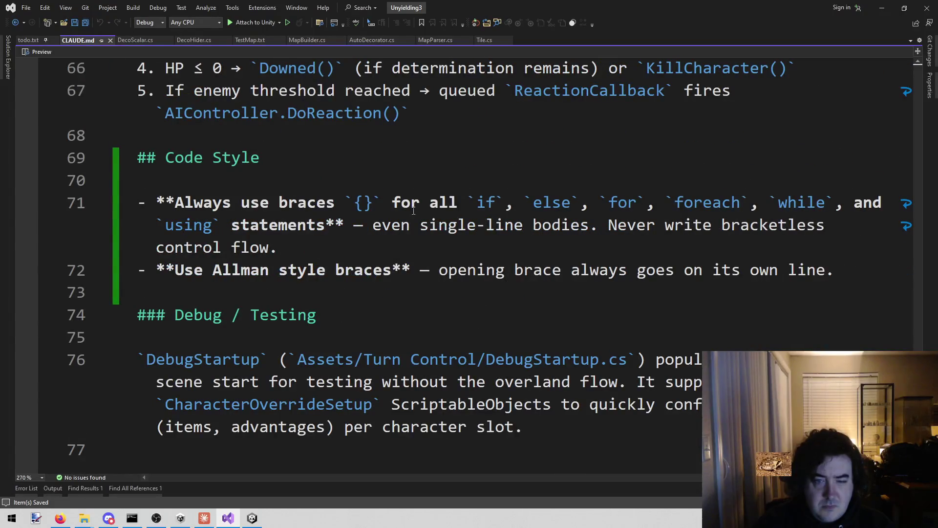
{"action": "left_click", "coordinate": [855, 269]}
Add the rule 'Never declare a variable to be private: it is assumed to be private without writing it.'
{"action": "key", "text": "Return"}
{"action": "type", "text": "Never "}
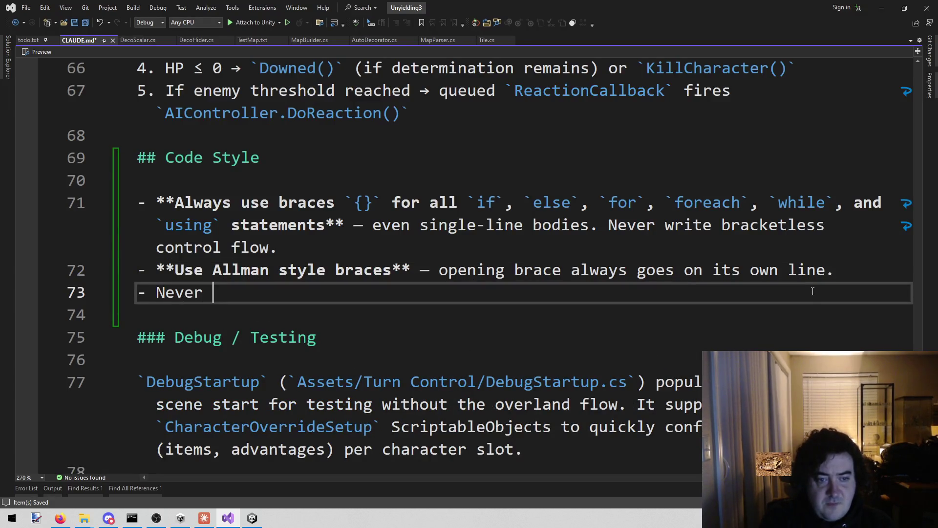
{"action": "type", "text": "dec"}
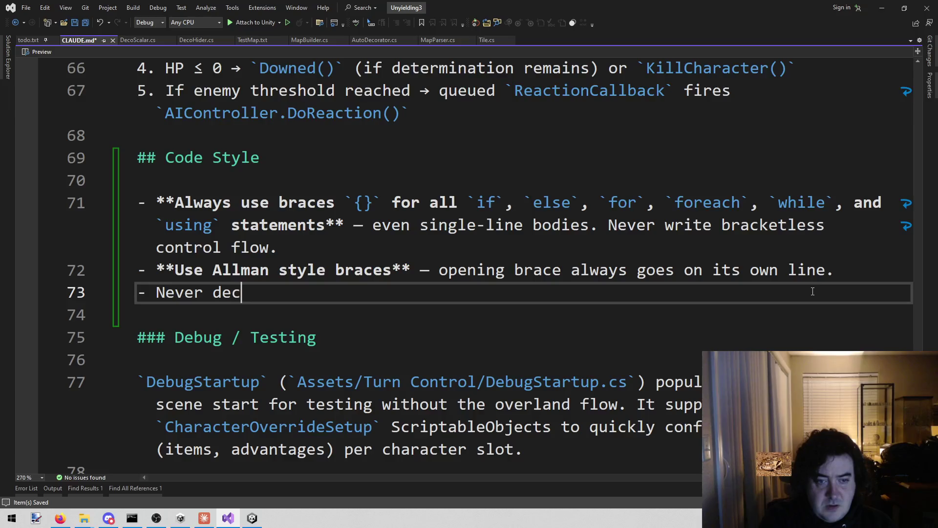
{"action": "type", "text": "lare a variab"}
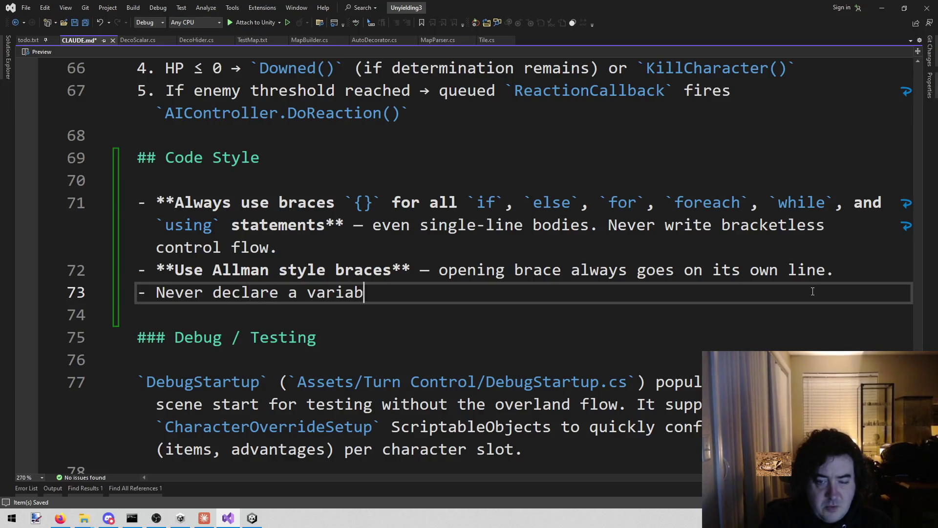
{"action": "type", "text": "le to be private."}
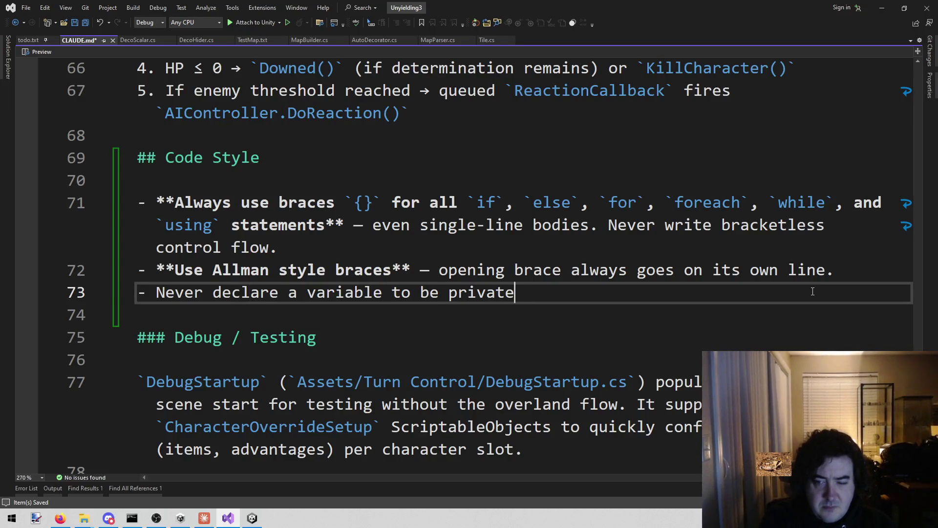
{"action": "type", "text": "is auss"}
{"action": "key", "text": "BackSpace"}
{"action": "key", "text": "BackSpace"}
{"action": "key", "text": "BackSpace"}
{"action": "type", "text": "ssumed"}
{"action": "key", "text": "ctrl+Left"}
{"action": "key", "text": "ctrl+Left"}
{"action": "key", "text": "ctrl+Left"}
{"action": "key", "text": "Left"}
{"action": "key", "text": "Left"}
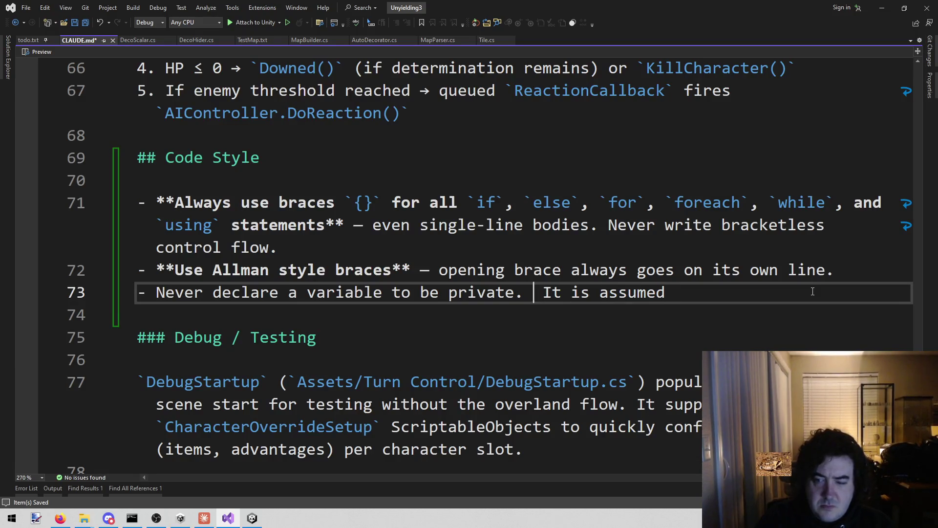
{"action": "key", "text": "BackSpace"}
{"action": "type", "text": ":"}
{"action": "key", "text": "Right"}
{"action": "key", "text": "Delete"}
{"action": "key", "text": "Delete"}
{"action": "type", "text": "t"}
{"action": "key", "text": "End"}
{"action": "key", "text": "ctrl+Left"}
{"action": "key", "text": "ctrl+Left"}
{"action": "key", "text": "ctrl+Left"}
{"action": "key", "text": "Delete"}
{"action": "type", "text": "is assumed to be private "}
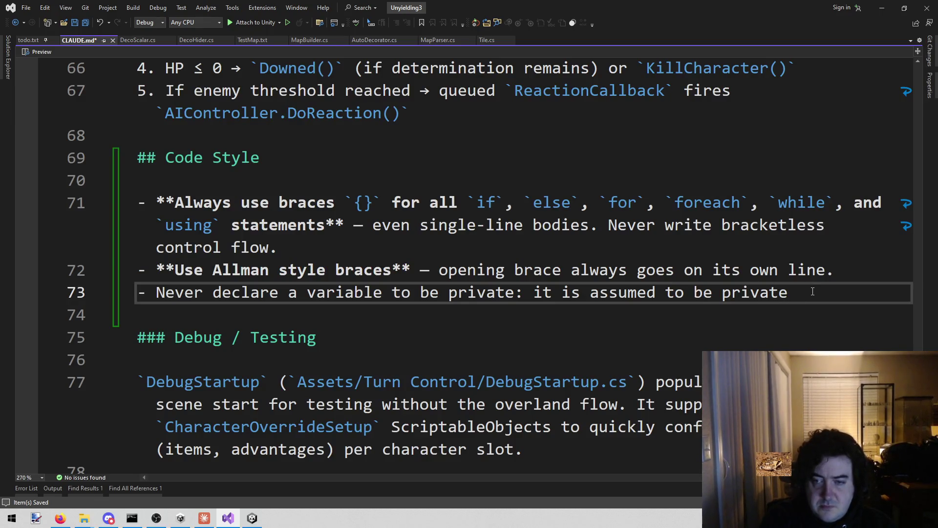
{"action": "type", "text": "without r"}
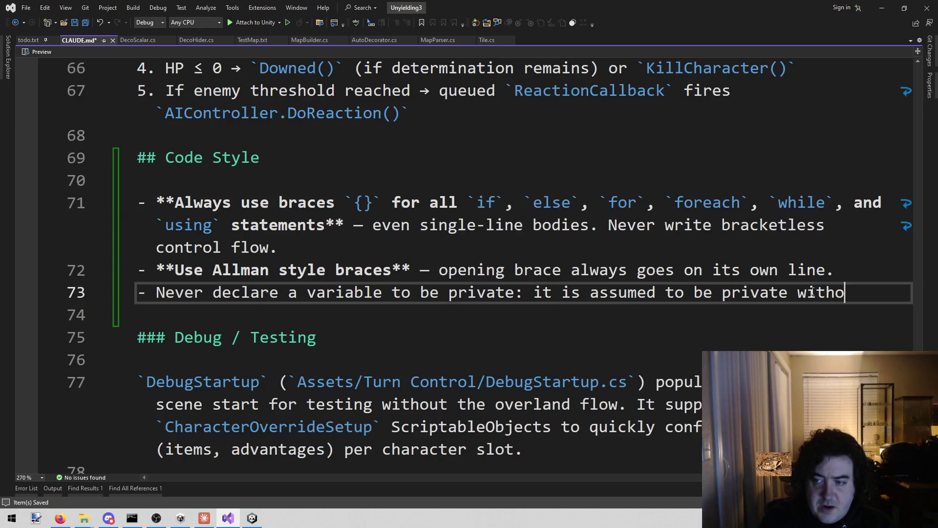
{"action": "key", "text": "BackSpace"}
{"action": "type", "text": "writing "}
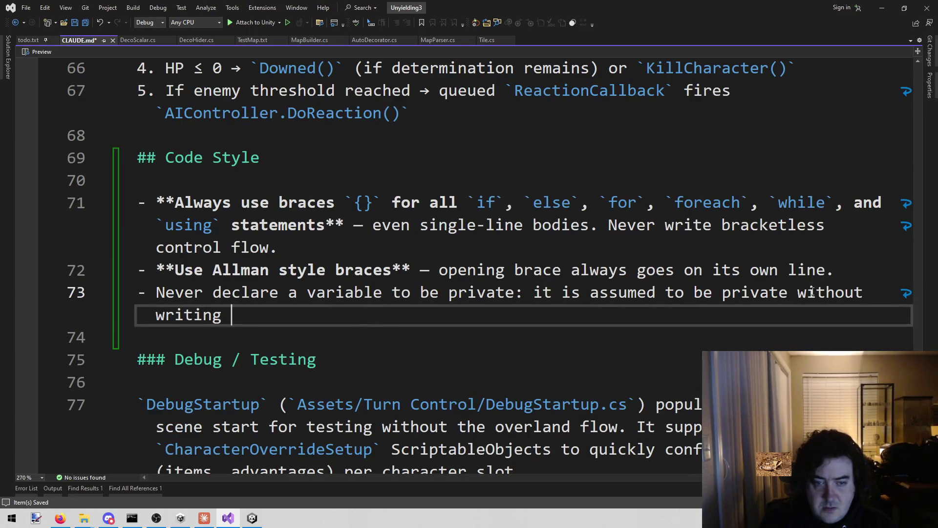
{"action": "type", "text": "it."}
{"action": "key", "text": "BackSpace"}
{"action": "key", "text": "BackSpace"}
{"action": "key", "text": "BackSpace"}
{"action": "type", "text": "t."}
Add the bullet 'Do not put underscores in front of private variables.' and save CLAUDE.md
{"action": "key", "text": "Return"}
{"action": "type", "text": "Do"}
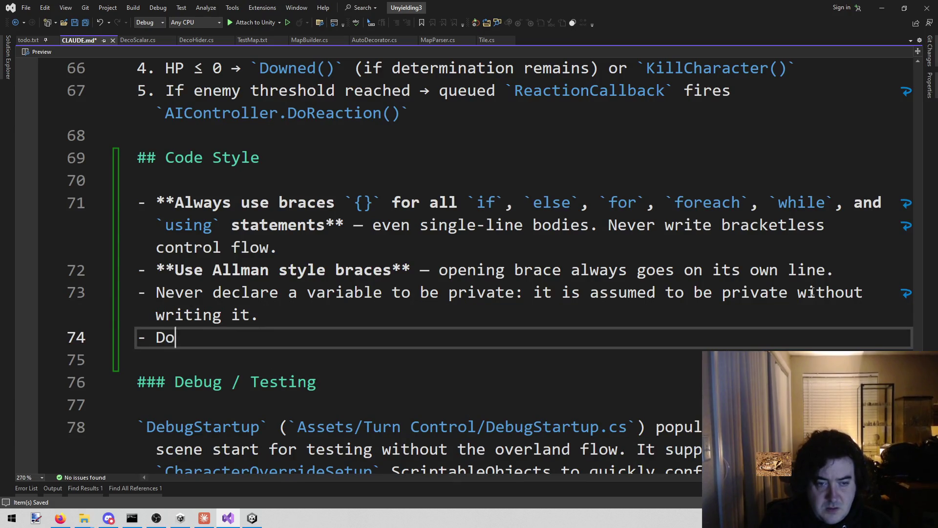
{"action": "type", "text": " not put _"}
{"action": "key", "text": "BackSpace"}
{"action": "type", "text": "underscores in front of private variables"}
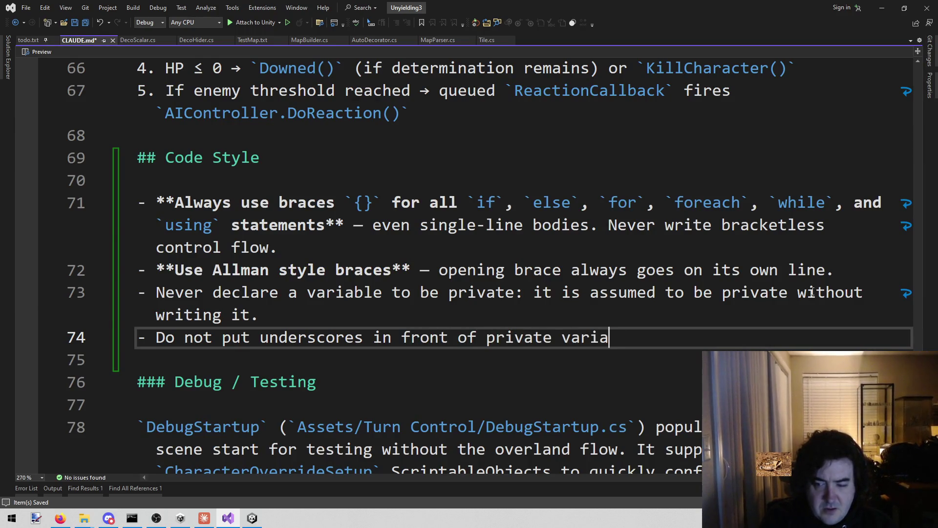
{"action": "key", "text": "ctrl+s"}
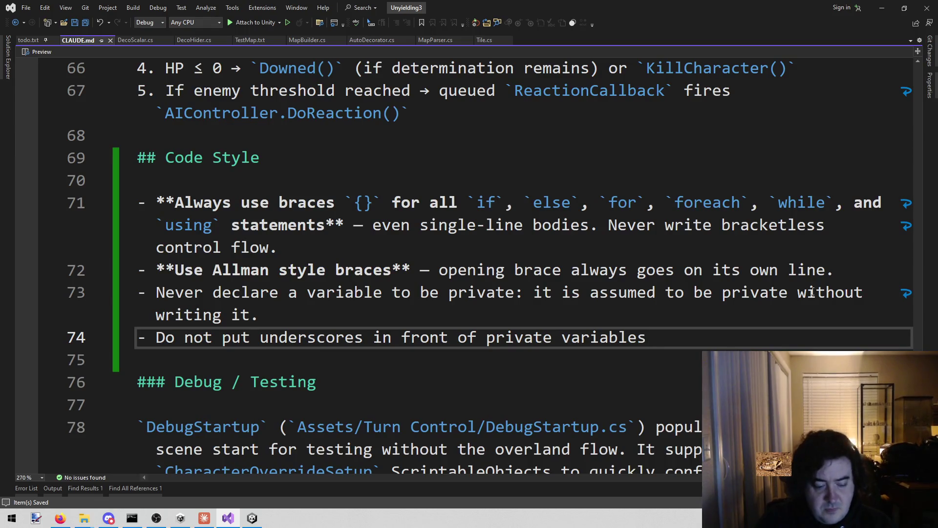
{"action": "type", "text": "."}
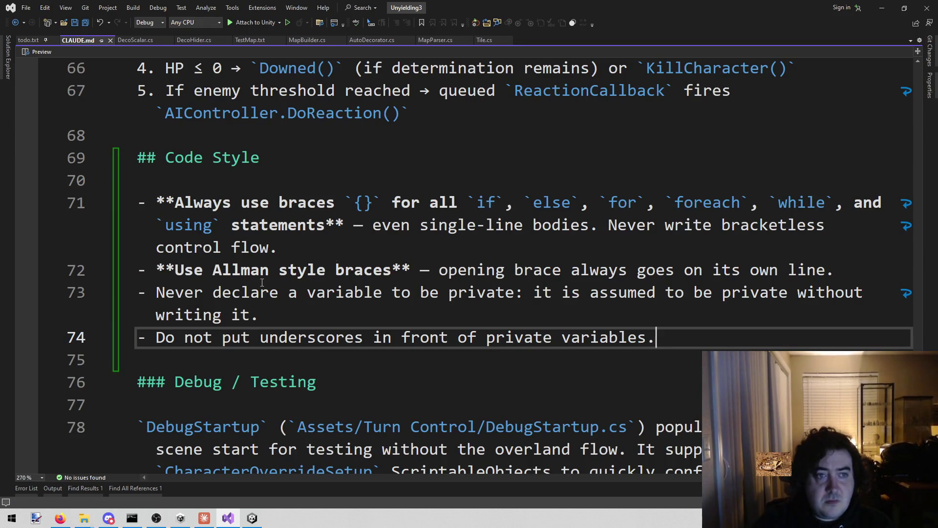
{"action": "key", "text": "ctrl+s"}
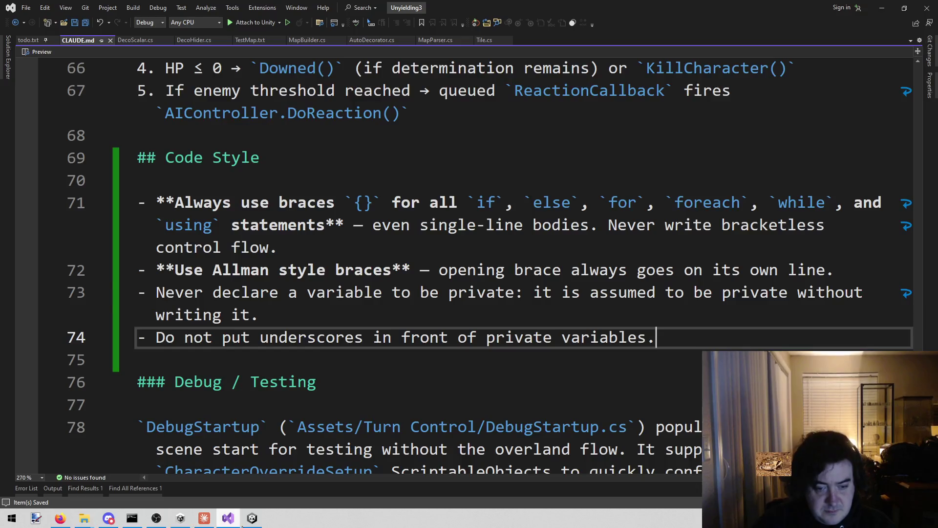
{"action": "left_click", "coordinate": [249, 519]}
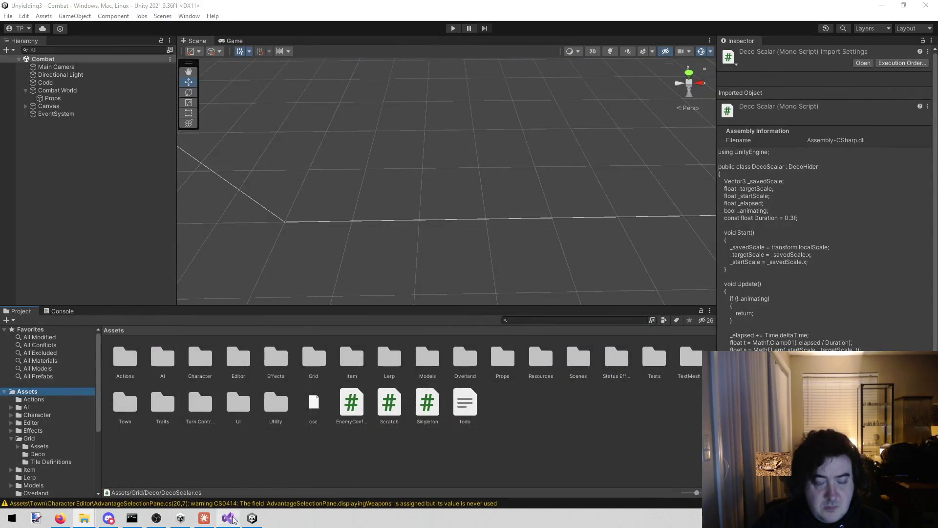
In DecoScalar.cs, rename the _savedScale field to savedScale everywhere
{"action": "left_click", "coordinate": [228, 518]}
{"action": "left_click", "coordinate": [81, 42]}
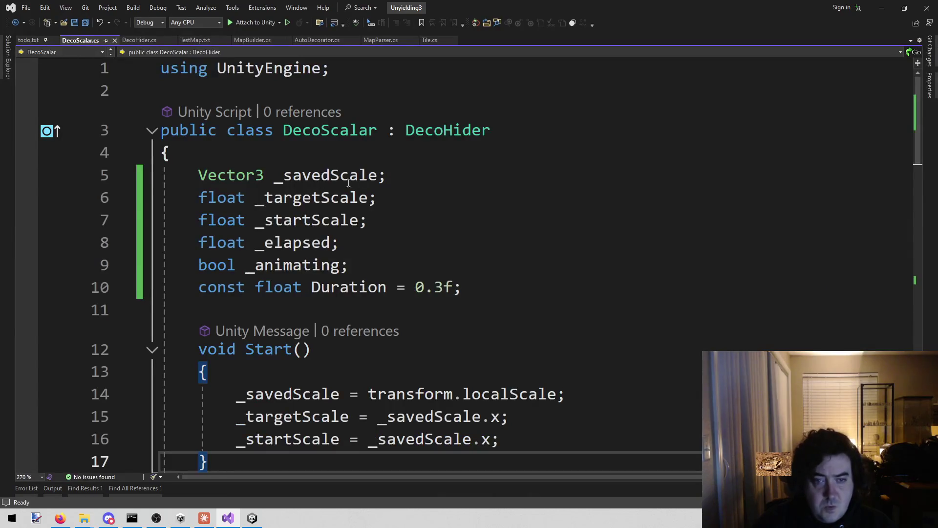
{"action": "left_click", "coordinate": [321, 176]}
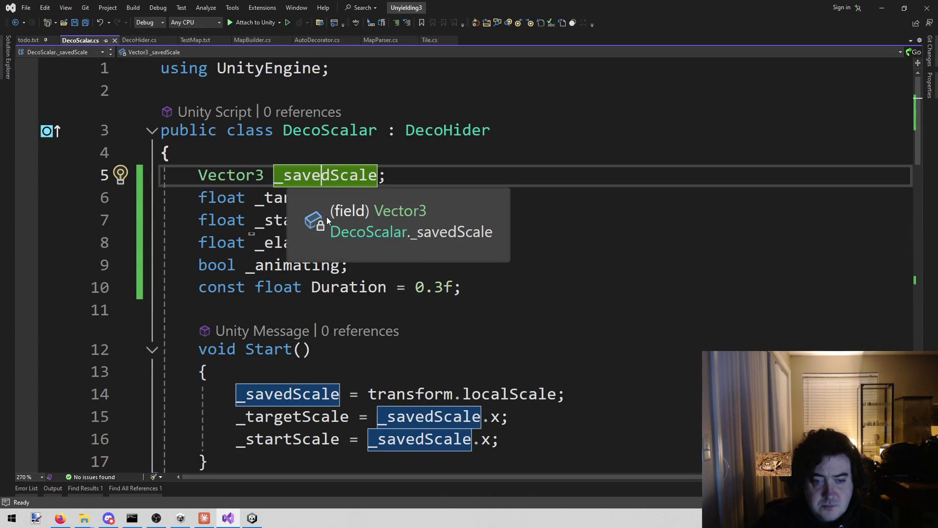
{"action": "scroll", "coordinate": [332, 323], "scroll_direction": "down", "scroll_amount": 12}
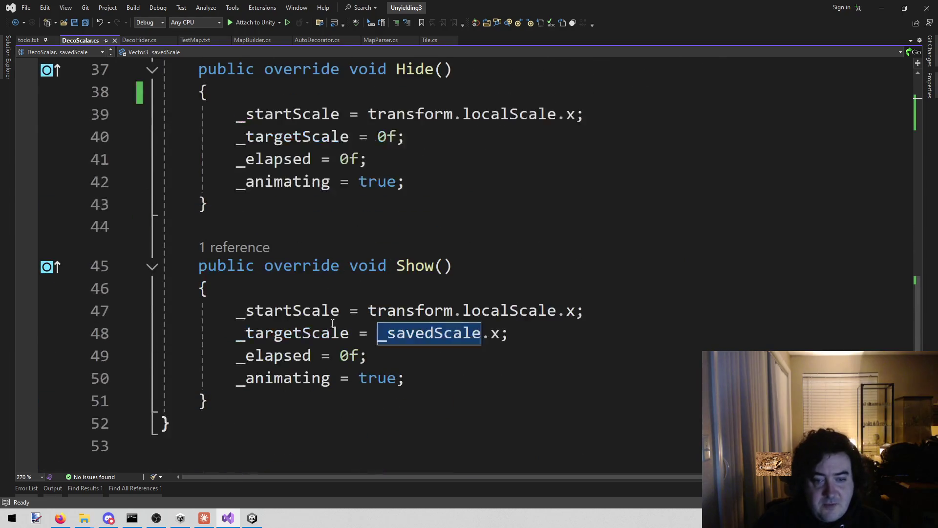
{"action": "scroll", "coordinate": [294, 330], "scroll_direction": "up", "scroll_amount": 9}
{"action": "scroll", "coordinate": [293, 191], "scroll_direction": "up", "scroll_amount": 3}
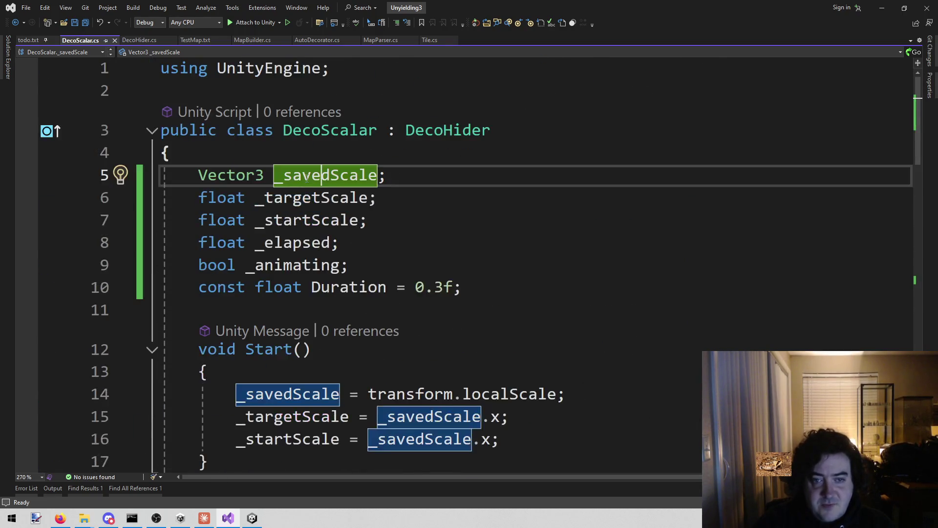
{"action": "right_click", "coordinate": [316, 172]}
{"action": "mouse_move", "coordinate": [365, 180]}
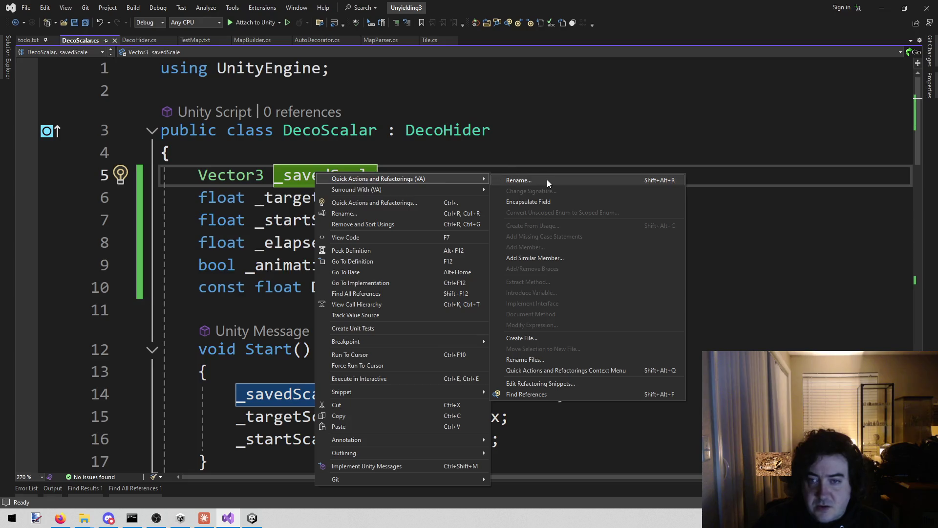
{"action": "left_click", "coordinate": [548, 180]}
{"action": "key", "text": "Home"}
{"action": "key", "text": "Delete"}
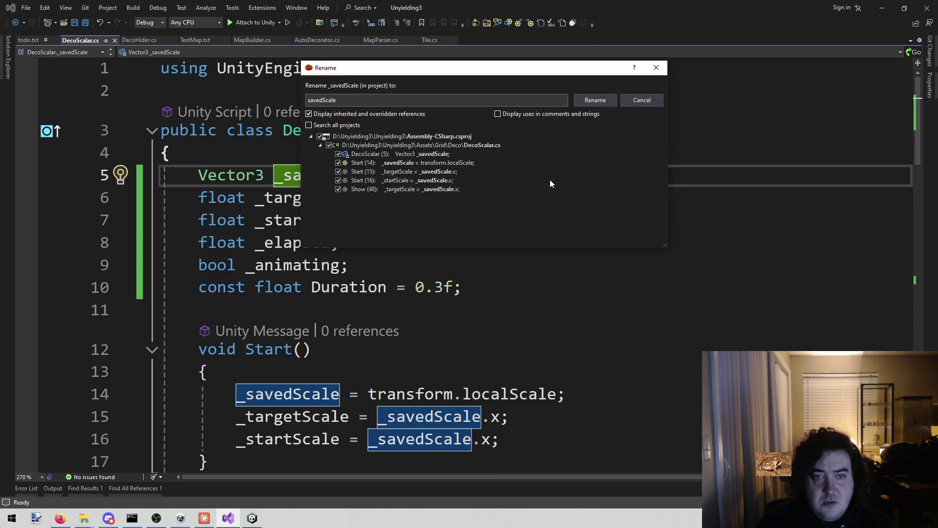
{"action": "key", "text": "Return"}
Rename _animating to animating and save DecoScalar.cs
{"action": "key", "text": "Home"}
{"action": "key", "text": "Delete"}
{"action": "key", "text": "Return"}
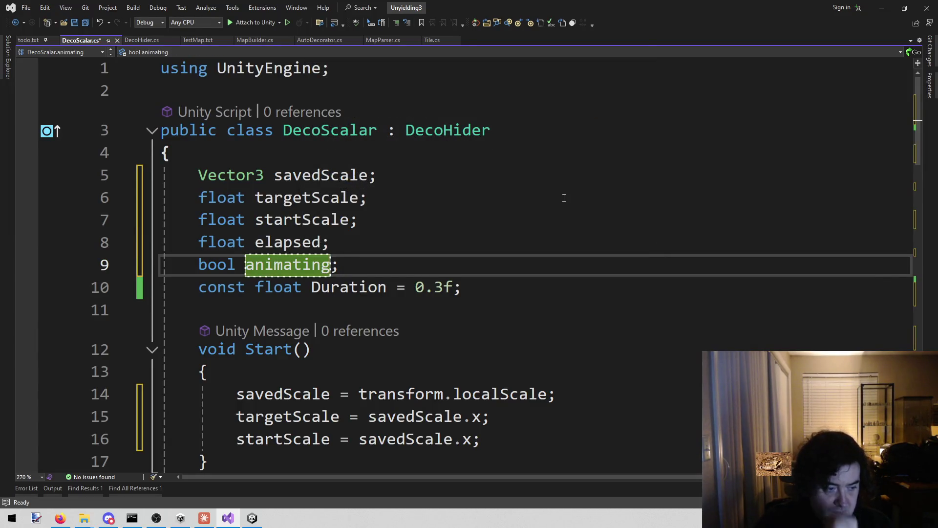
{"action": "left_click", "coordinate": [564, 198]}
{"action": "key", "text": "ctrl+s"}
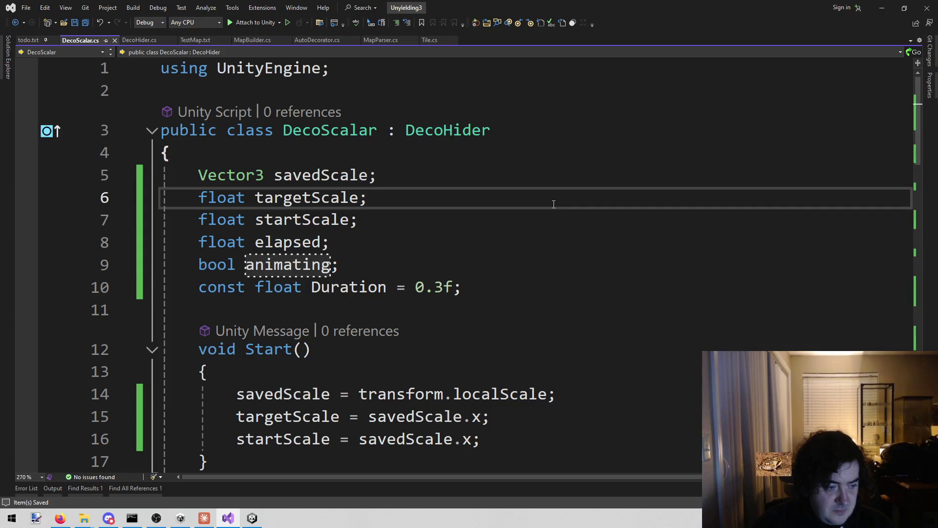
Review the renamed fields around the startScale declaration before leaving Visual Studio
{"action": "scroll", "coordinate": [538, 222], "scroll_direction": "down", "scroll_amount": 15}
{"action": "scroll", "coordinate": [492, 238], "scroll_direction": "up", "scroll_amount": 15}
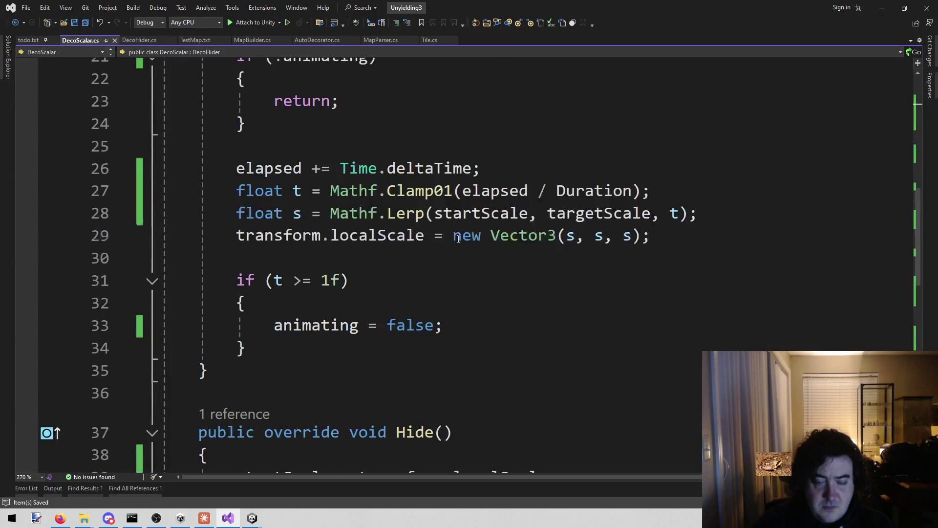
{"action": "left_click", "coordinate": [467, 224]}
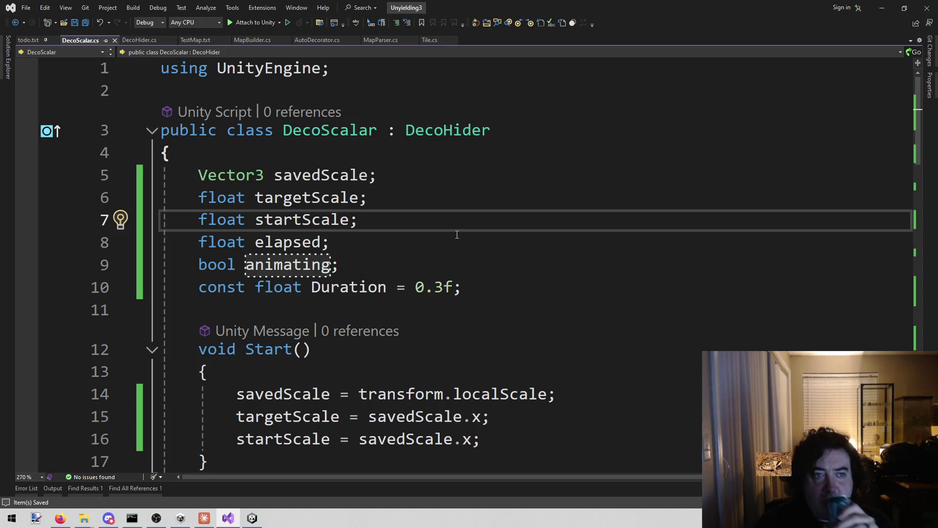
{"action": "scroll", "coordinate": [456, 234], "scroll_direction": "down", "scroll_amount": 14}
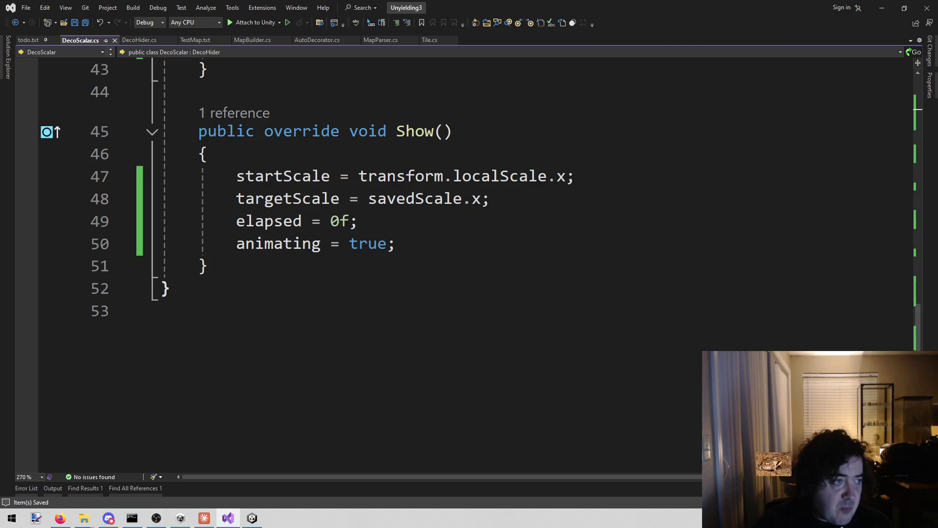
{"action": "key", "text": "alt+Tab"}
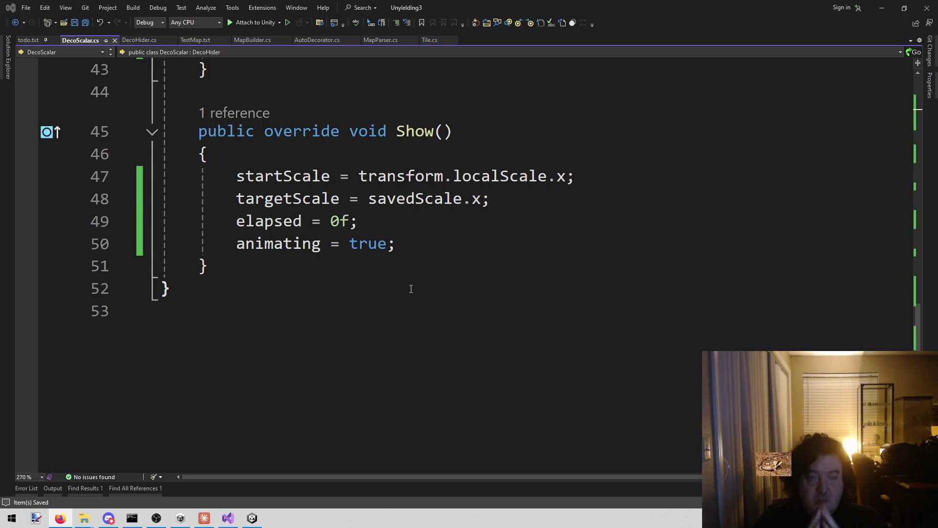
{"action": "left_click", "coordinate": [411, 289]}
{"action": "scroll", "coordinate": [411, 289], "scroll_direction": "up", "scroll_amount": 3}
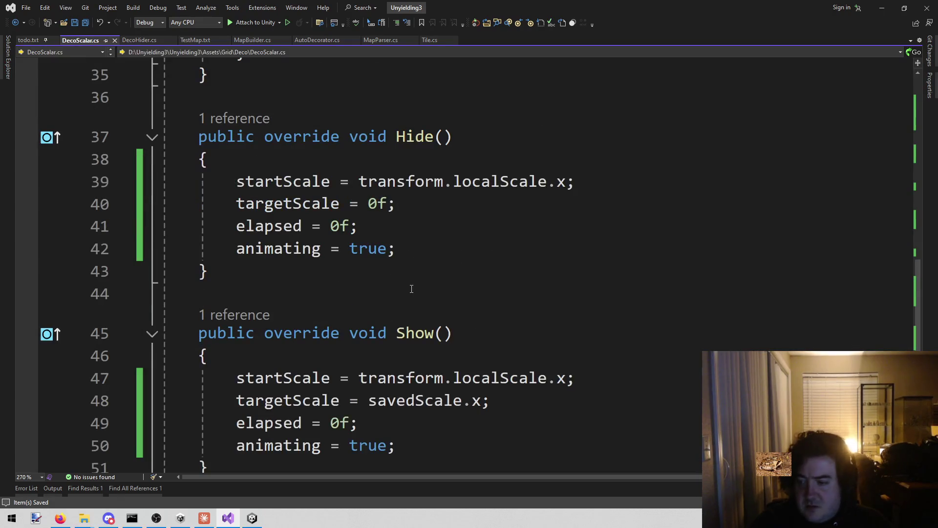
{"action": "left_click", "coordinate": [412, 291]}
{"action": "left_click", "coordinate": [382, 248]}
{"action": "left_click", "coordinate": [381, 268]}
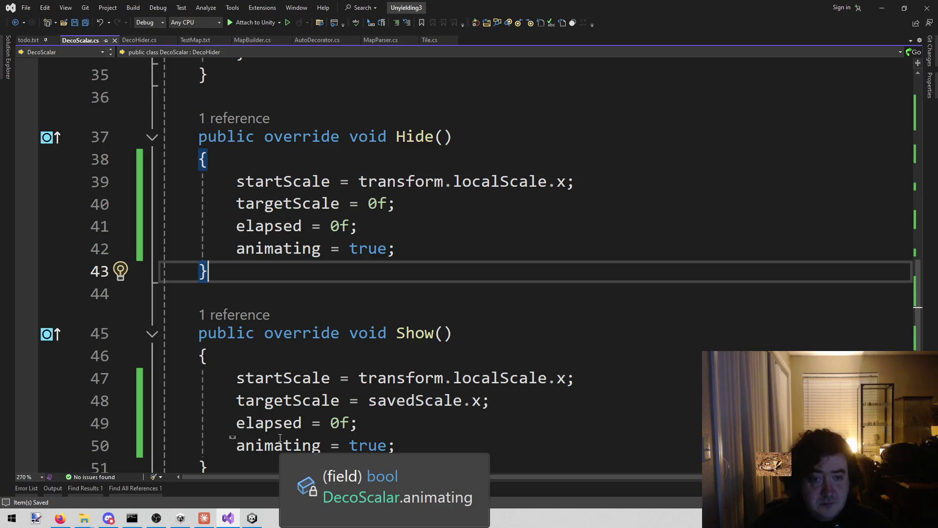
{"action": "left_click", "coordinate": [280, 437]}
{"action": "scroll", "coordinate": [327, 122], "scroll_direction": "up", "scroll_amount": 9}
{"action": "scroll", "coordinate": [327, 121], "scroll_direction": "up", "scroll_amount": 3}
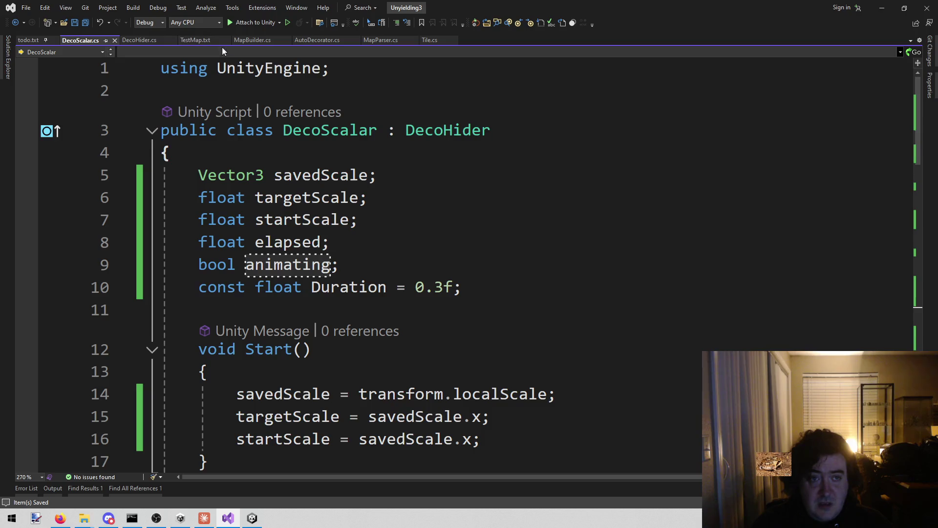
{"action": "left_click", "coordinate": [429, 40]}
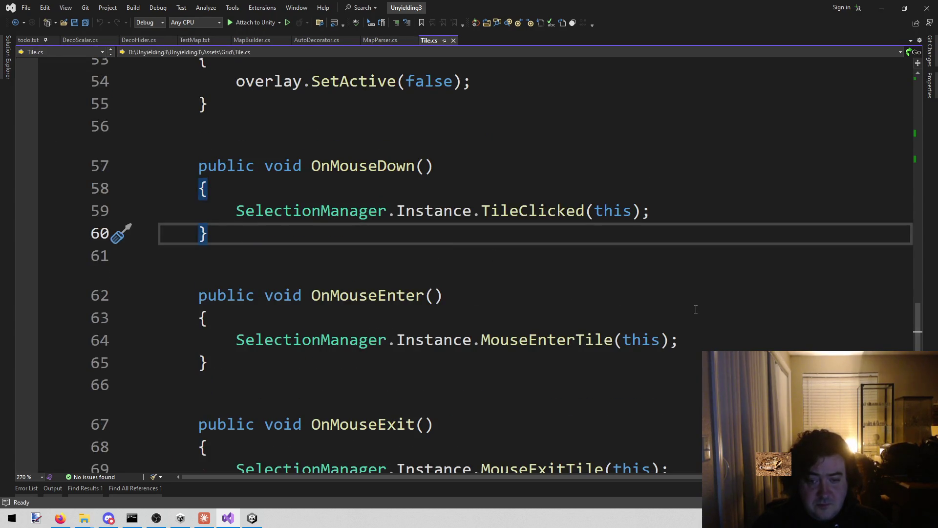
Add a foreach loop over ownedChildren after the SetActive(true) line in ShowOverlay
{"action": "scroll", "coordinate": [686, 310], "scroll_direction": "up", "scroll_amount": 3}
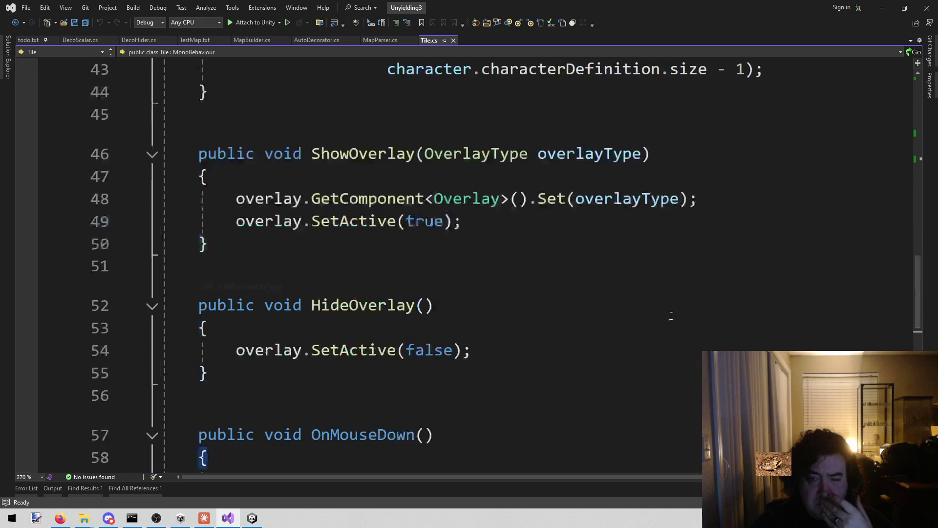
{"action": "left_click", "coordinate": [556, 254]}
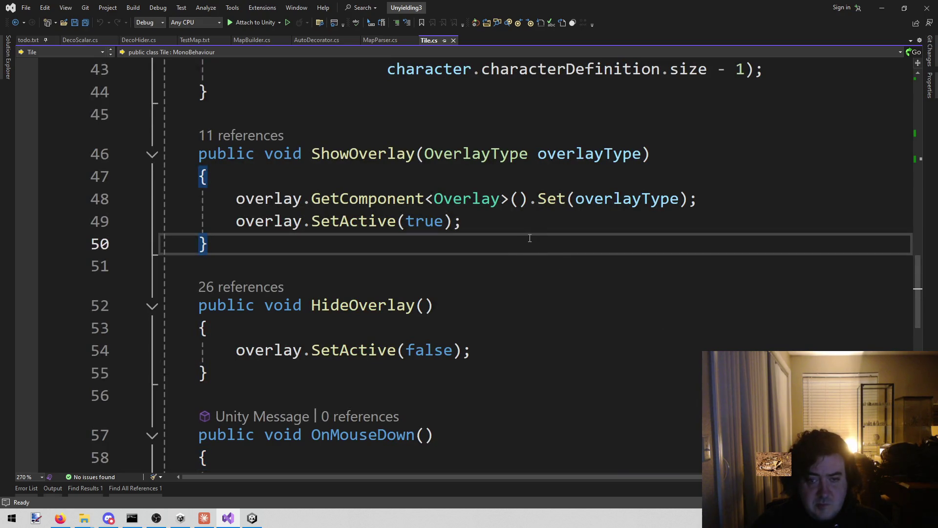
{"action": "scroll", "coordinate": [508, 257], "scroll_direction": "up", "scroll_amount": 12}
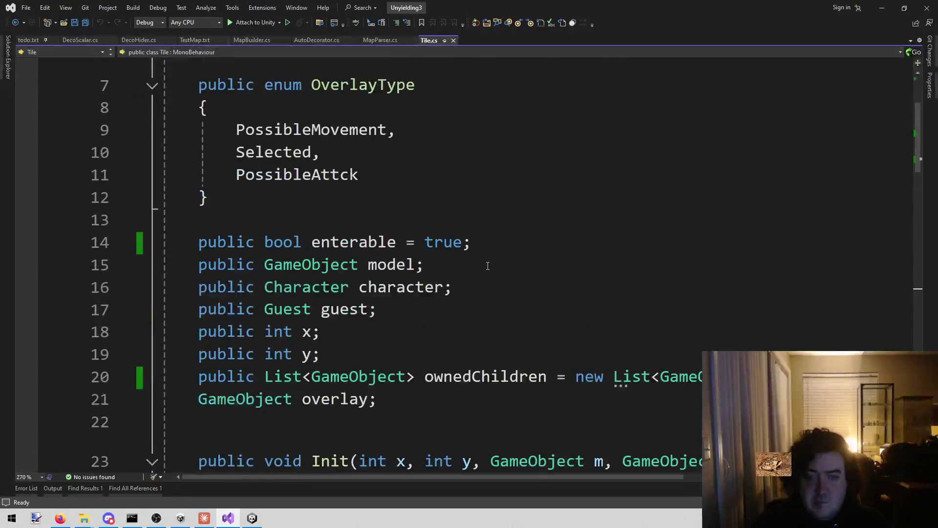
{"action": "scroll", "coordinate": [479, 266], "scroll_direction": "down", "scroll_amount": 2}
{"action": "left_click", "coordinate": [461, 242]}
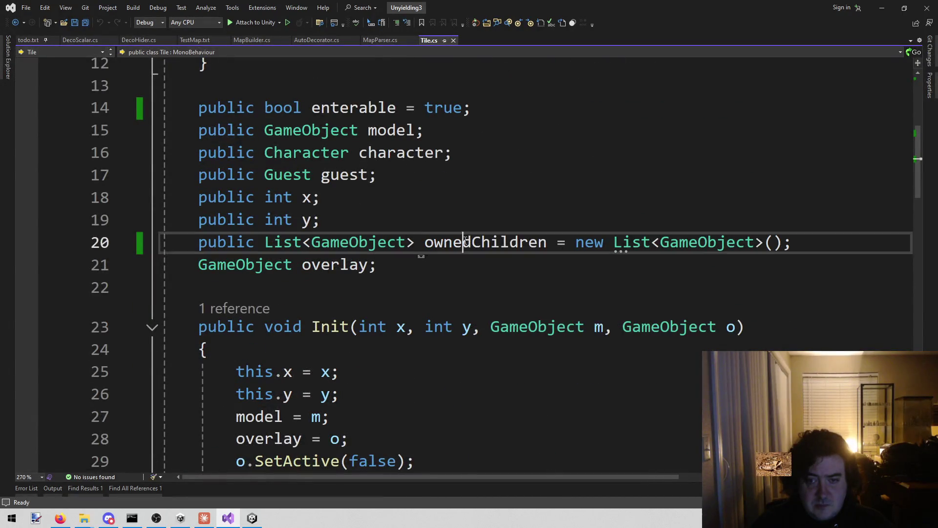
{"action": "scroll", "coordinate": [465, 241], "scroll_direction": "down", "scroll_amount": 10}
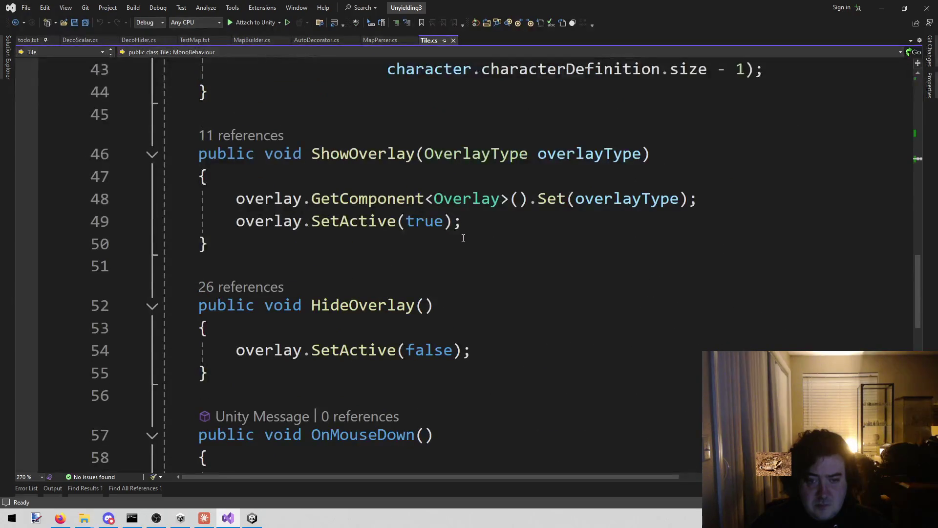
{"action": "left_click", "coordinate": [500, 222]}
{"action": "key", "text": "Return"}
{"action": "type", "text": "froea"}
{"action": "key", "text": "BackSpace"}
{"action": "key", "text": "BackSpace"}
{"action": "key", "text": "BackSpace"}
{"action": "key", "text": "BackSpace"}
{"action": "type", "text": "oreach"}
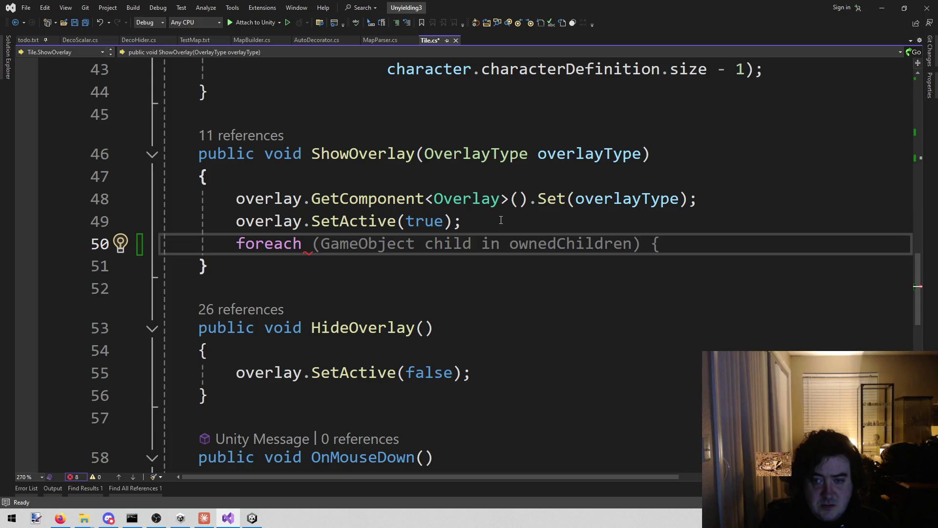
{"action": "key", "text": "Tab"}
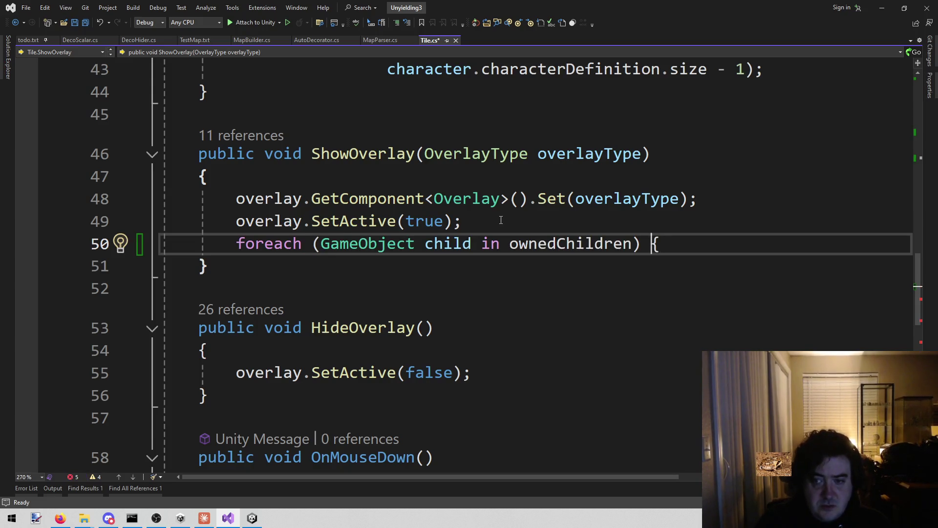
{"action": "key", "text": "Return"}
{"action": "type", "text": "}"}
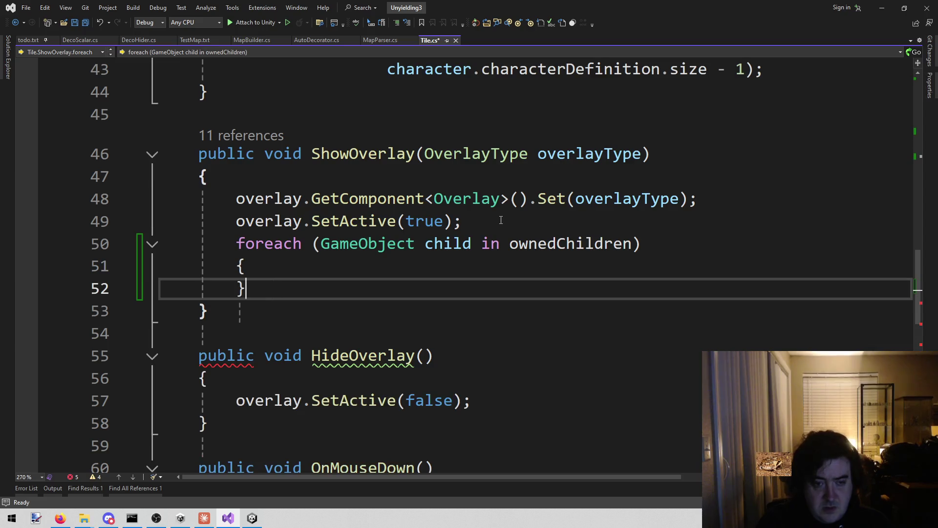
{"action": "key", "text": "Return"}
Call child.GetComponent<DecoHider>().Hide() inside the loop and save Tile.cs
{"action": "type", "text": "child"}
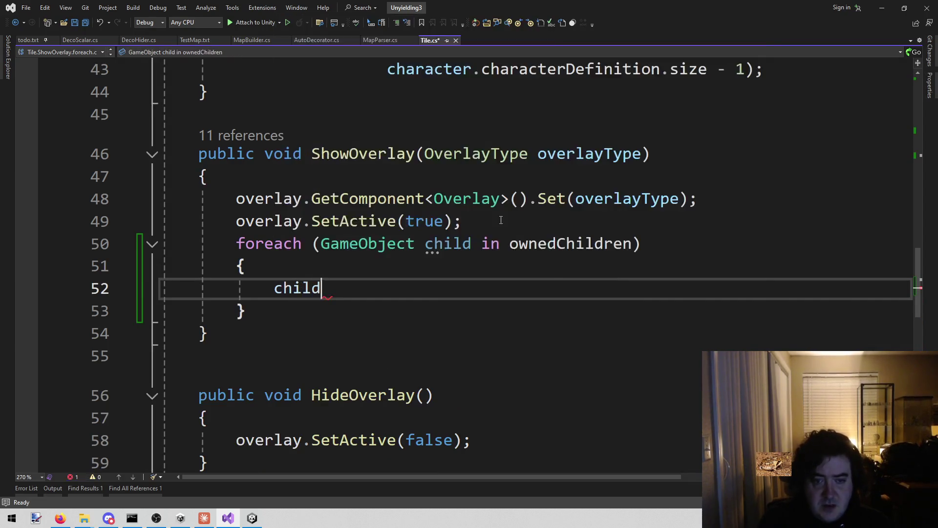
{"action": "type", "text": ".GetComponent<"}
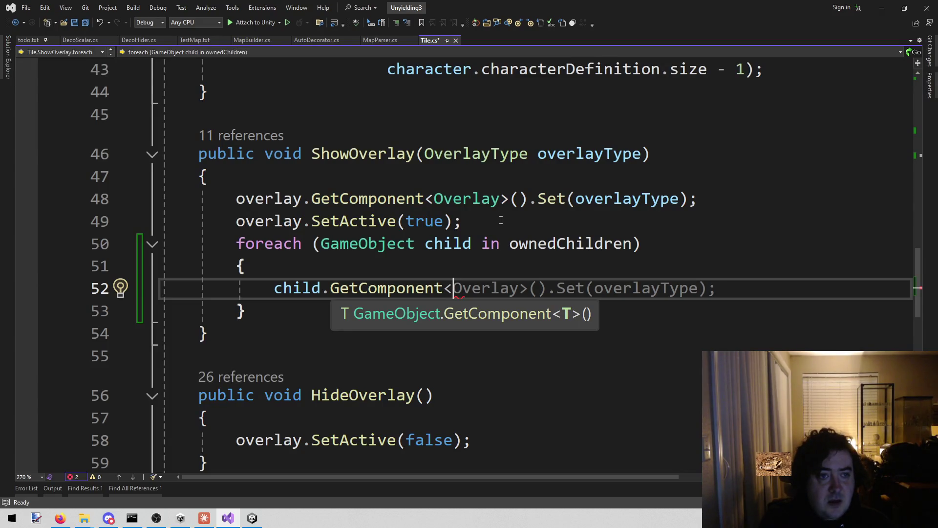
{"action": "type", "text": "Dec"}
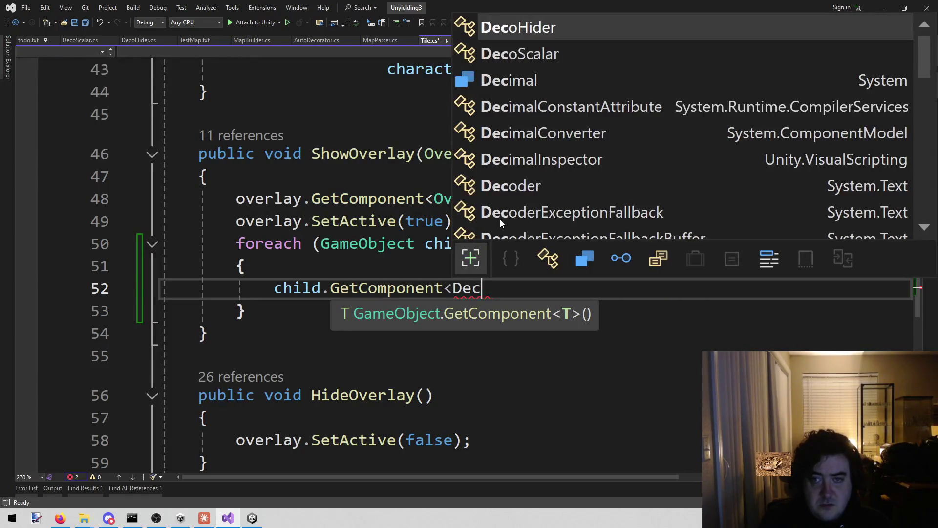
{"action": "key", "text": "Tab"}
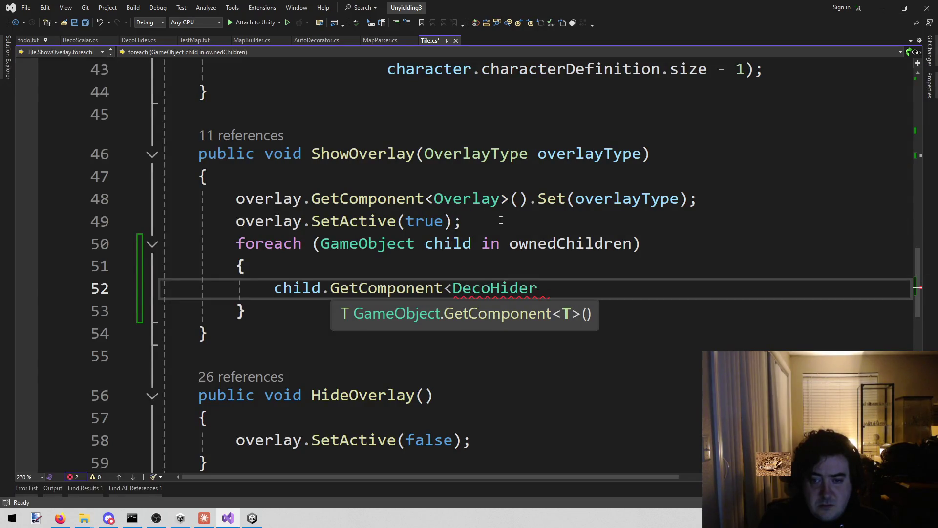
{"action": "type", "text": ">"}
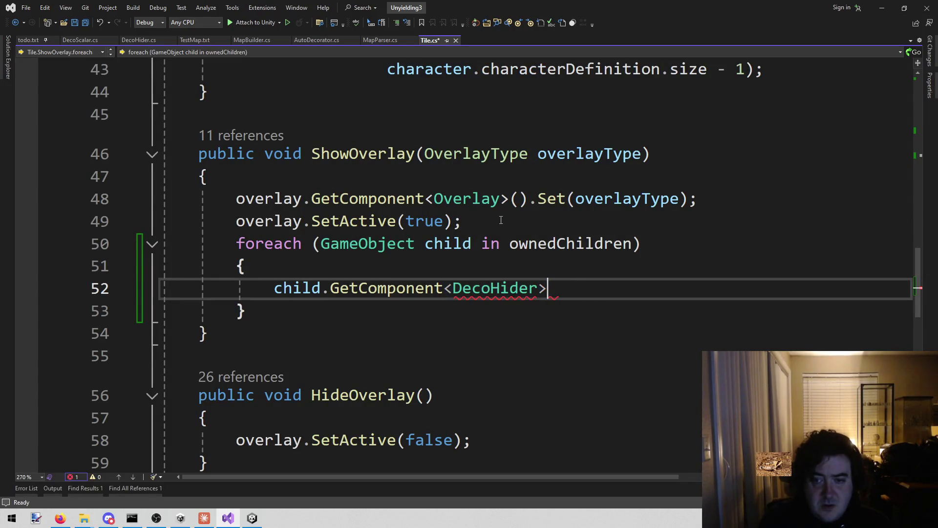
{"action": "type", "text": "()."}
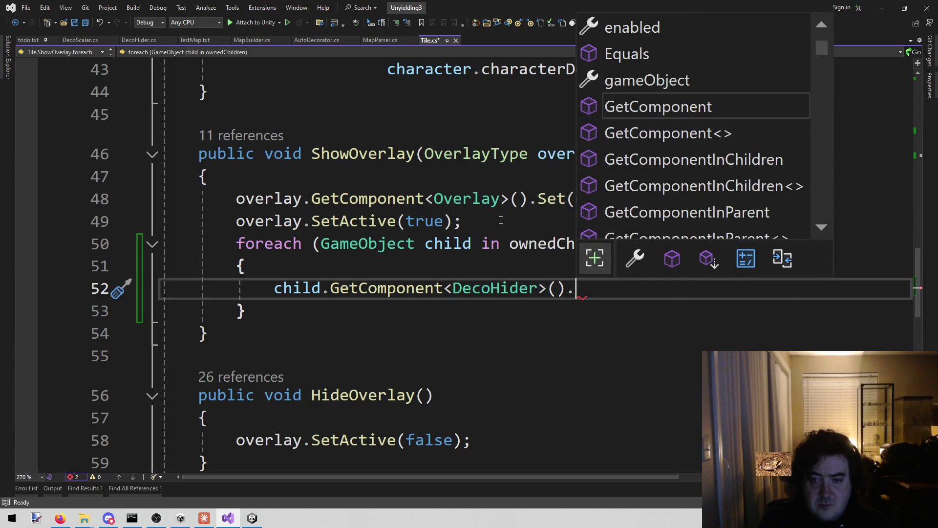
{"action": "type", "text": "hi"}
{"action": "key", "text": "Down"}
{"action": "key", "text": "Tab"}
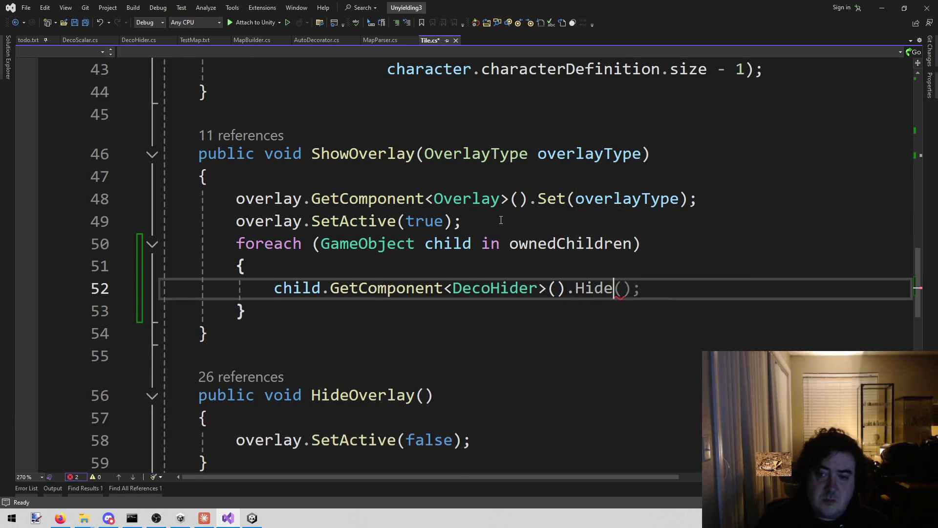
{"action": "type", "text": "() "}
{"action": "type", "text": ";"}
{"action": "key", "text": "ctrl+s"}
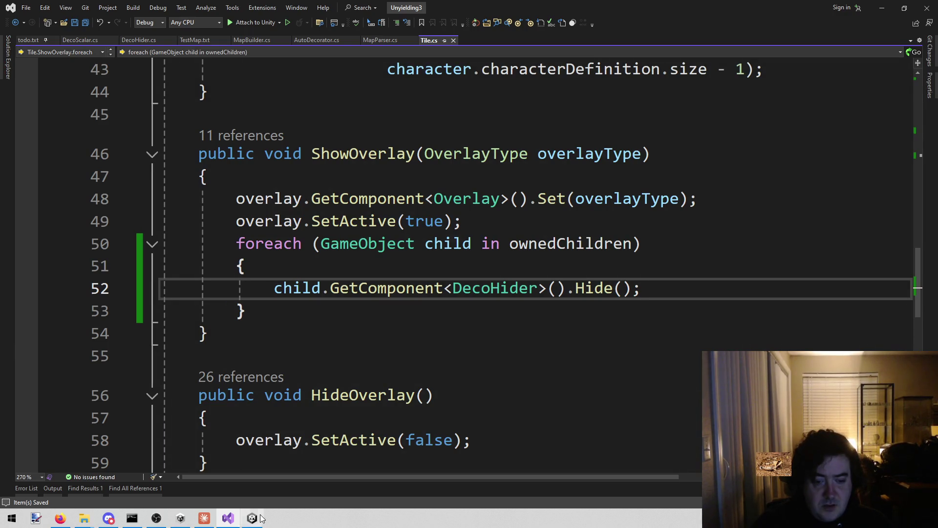
{"action": "left_click", "coordinate": [261, 522]}
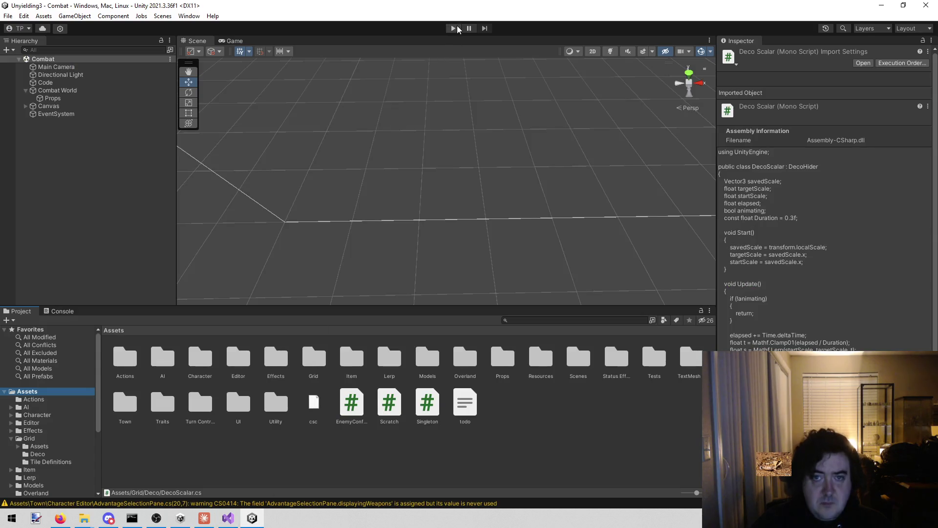
Play the Combat scene and end a turn to test the overlay code
{"action": "left_click", "coordinate": [456, 29]}
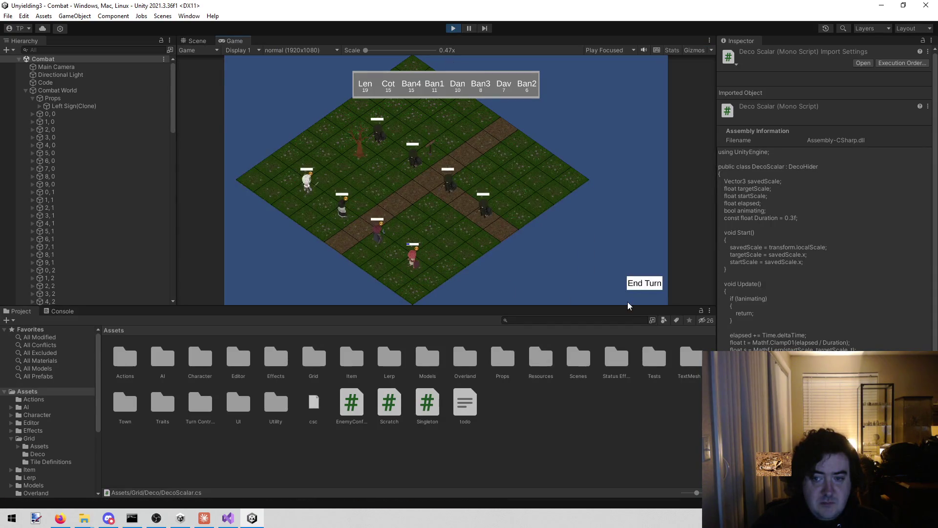
{"action": "left_click", "coordinate": [635, 286]}
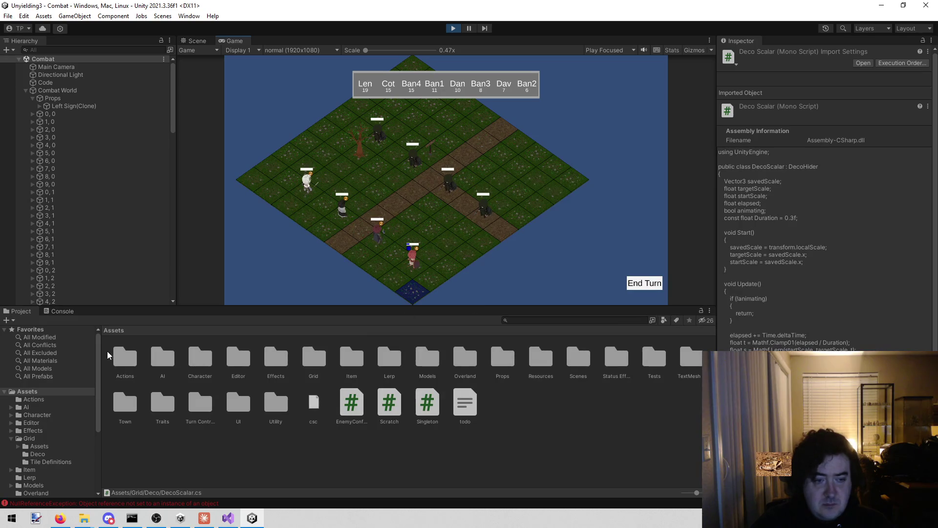
Stop Play mode and inspect the Grass_Rocks_1 and Grass_Rocks_2 prefabs in Grid/Assets/Grass
{"action": "left_click", "coordinate": [454, 28]}
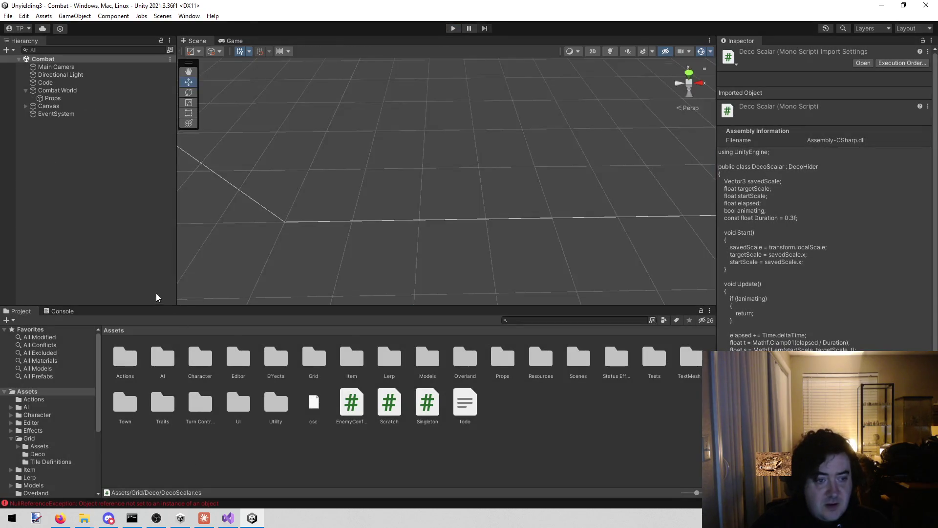
{"action": "left_click", "coordinate": [52, 448]}
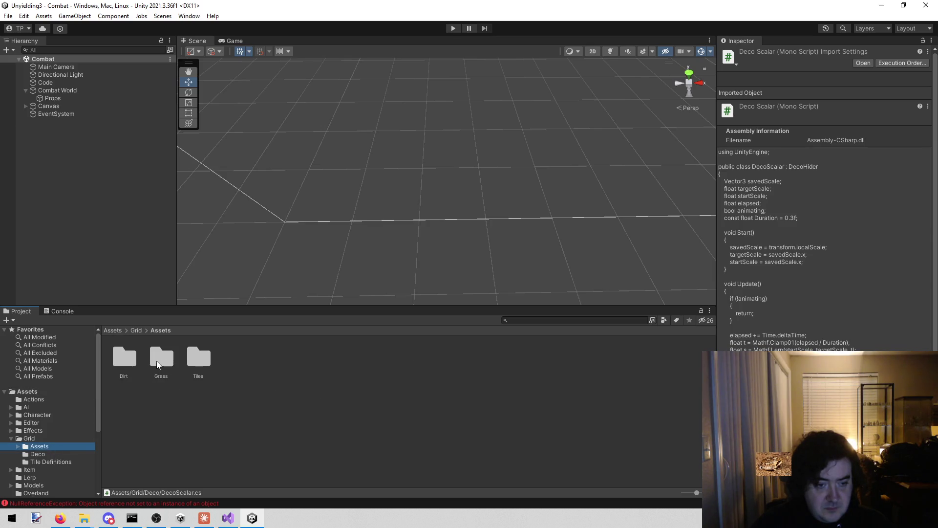
{"action": "double_click", "coordinate": [162, 359]}
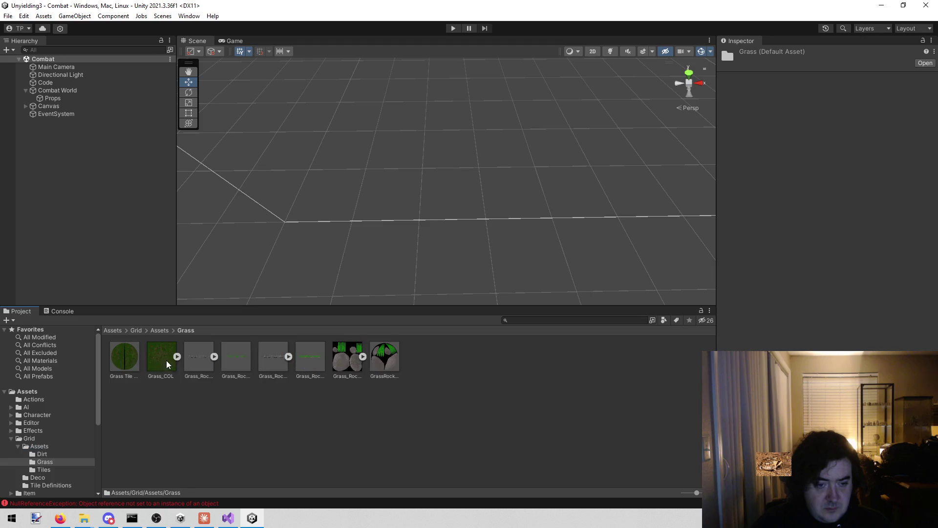
{"action": "left_click", "coordinate": [200, 362]}
{"action": "left_click", "coordinate": [239, 364]}
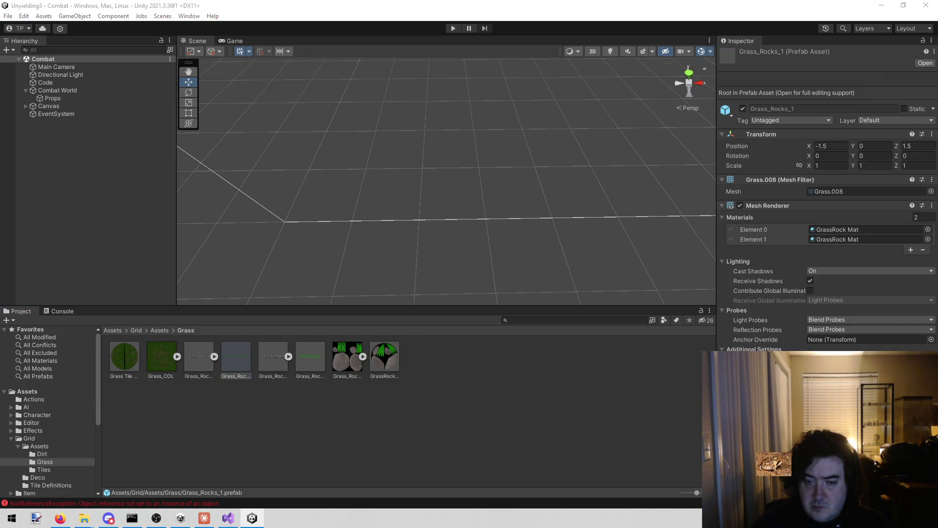
{"action": "left_click", "coordinate": [315, 364]}
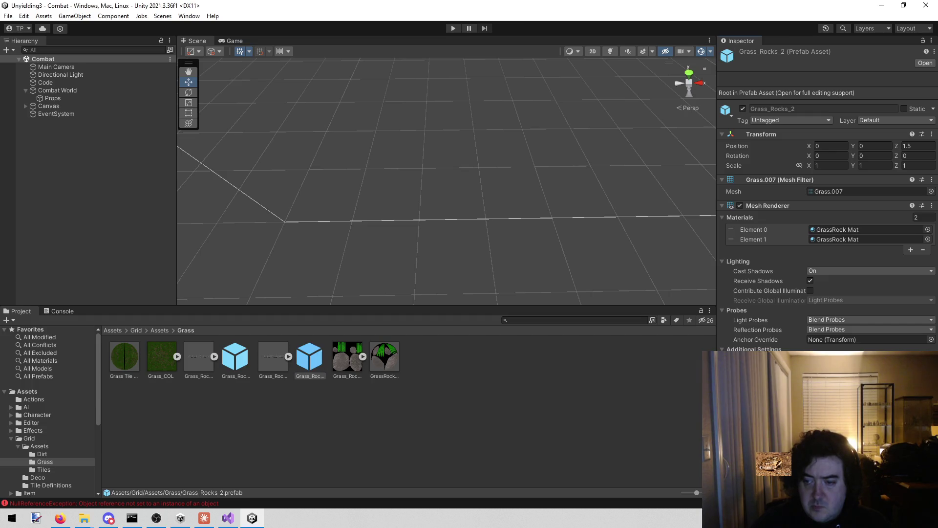
{"action": "key", "text": "alt+Tab"}
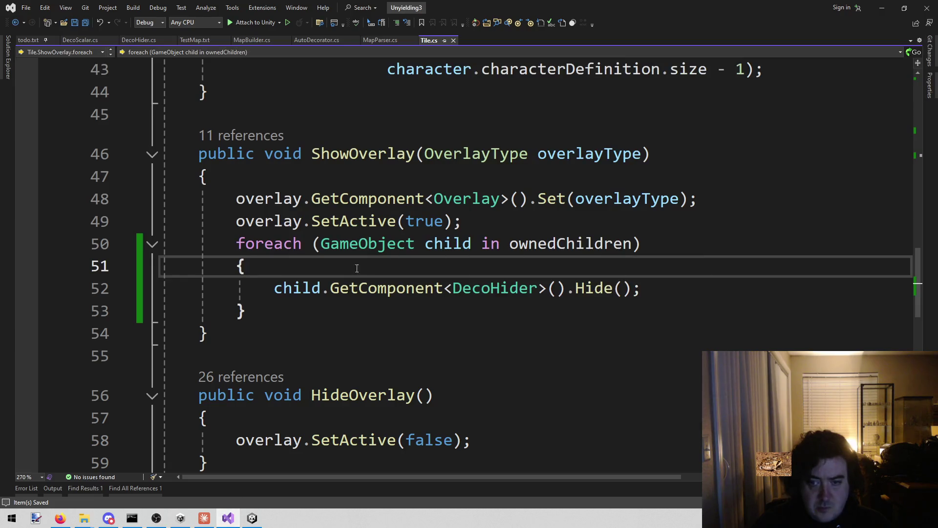
Make the DecoHider call null-safe as ?.Hide() and save Tile.cs
{"action": "left_click", "coordinate": [275, 289]}
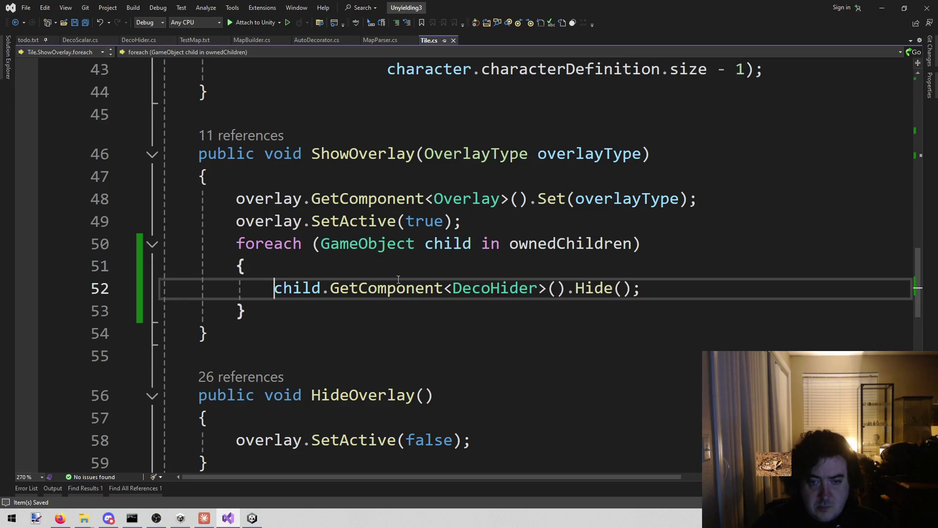
{"action": "left_click", "coordinate": [567, 288]}
{"action": "type", "text": "?"}
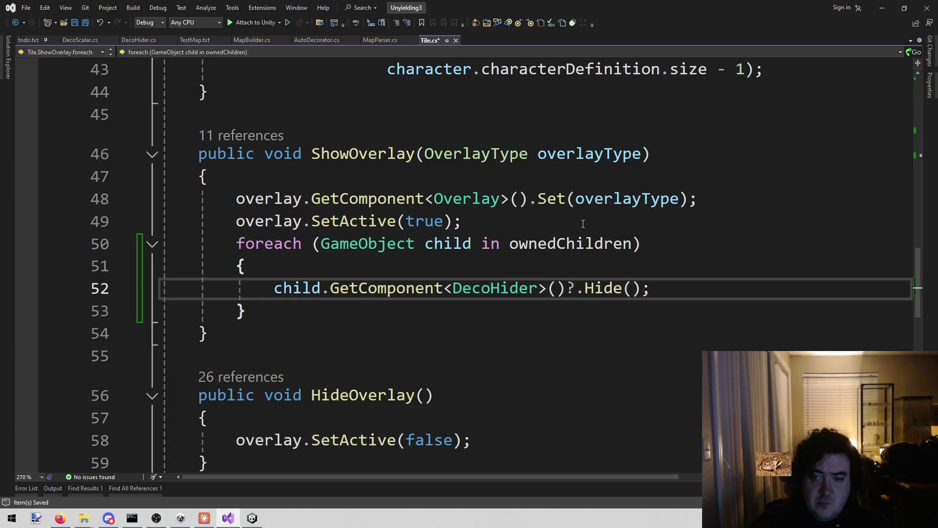
{"action": "left_click", "coordinate": [727, 208]}
{"action": "key", "text": "ctrl+s"}
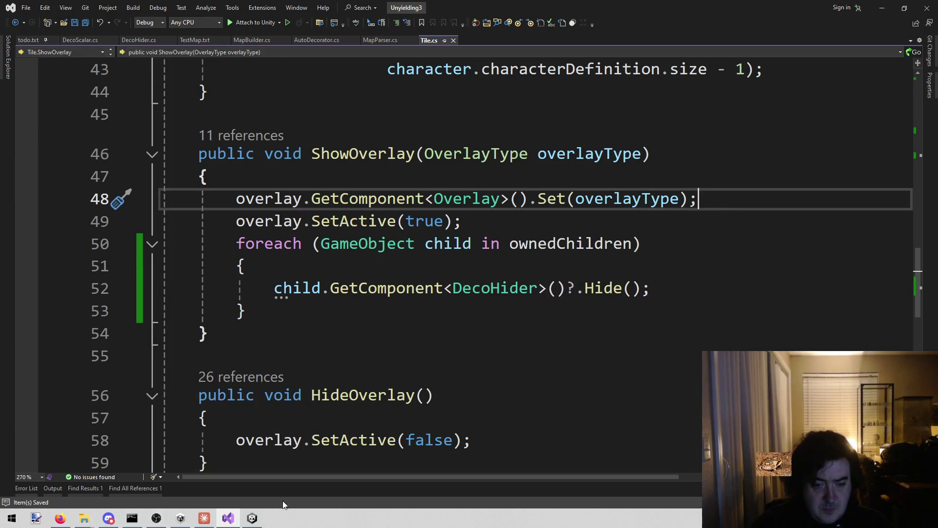
{"action": "left_click", "coordinate": [255, 523]}
Copy the foreach loop into HideOverlay, change Hide to Show, and save
{"action": "mouse_move", "coordinate": [273, 288]}
{"action": "left_mouse_down"}
{"action": "mouse_move", "coordinate": [579, 288]}
{"action": "mouse_move", "coordinate": [245, 311]}
{"action": "left_mouse_up"}
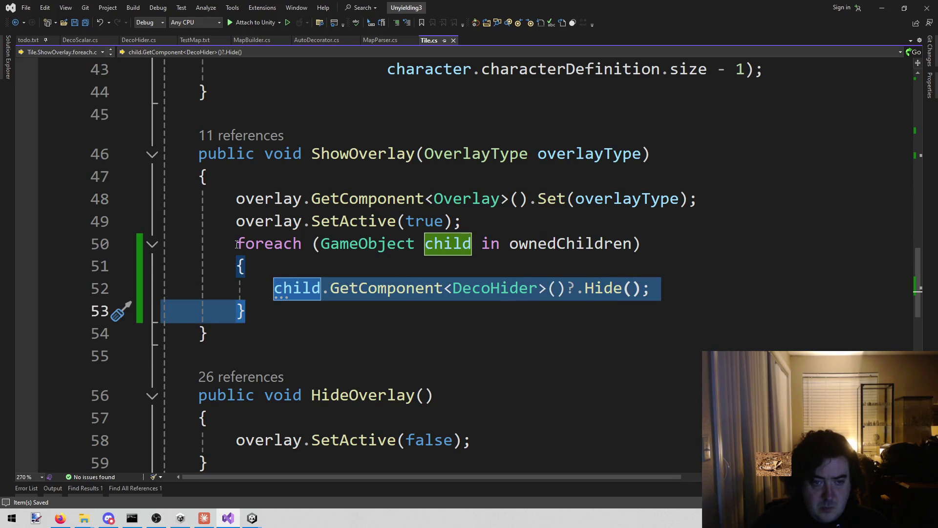
{"action": "left_click_drag", "start_coordinate": [237, 244], "coordinate": [278, 323]}
{"action": "scroll", "coordinate": [428, 258], "scroll_direction": "down", "scroll_amount": 1}
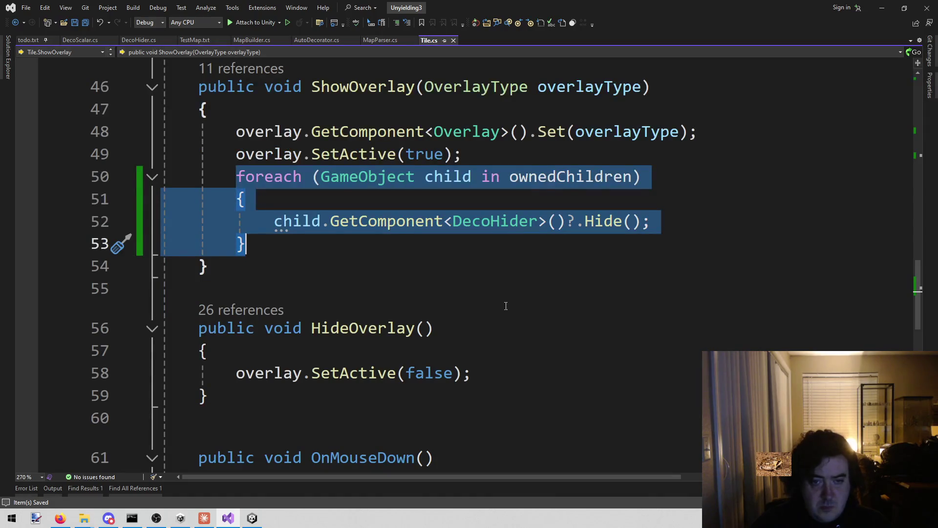
{"action": "key", "text": "ctrl+c"}
{"action": "left_click", "coordinate": [515, 370]}
{"action": "key", "text": "Return"}
{"action": "key", "text": "ctrl+v"}
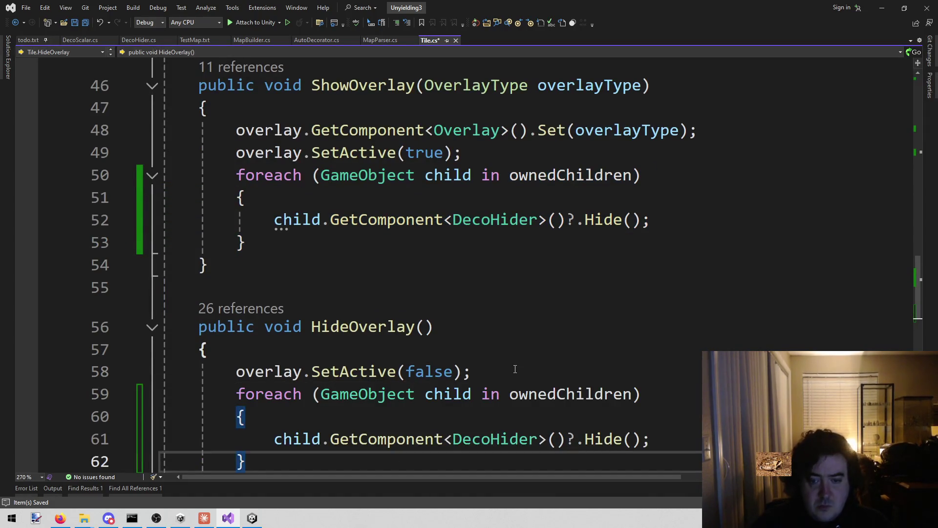
{"action": "double_click", "coordinate": [603, 439]}
{"action": "type", "text": "Show"}
{"action": "key", "text": "ctrl+s"}
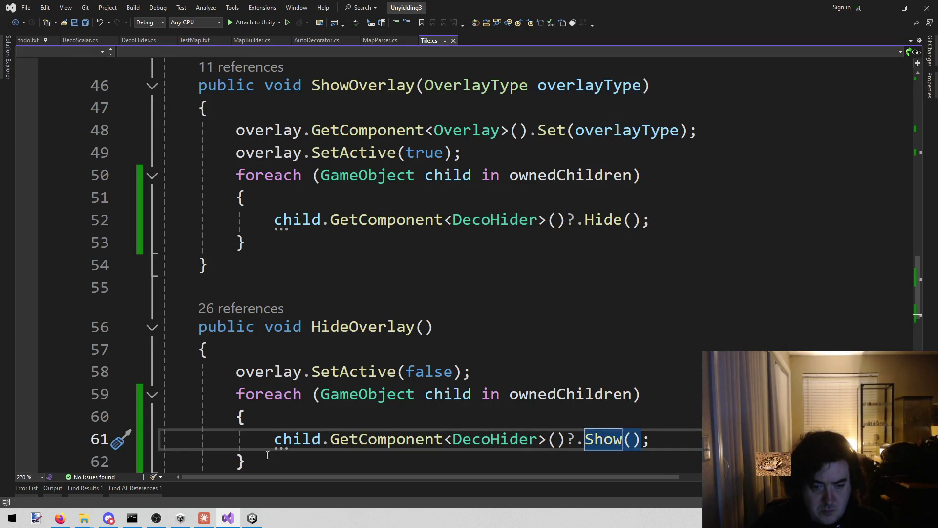
{"action": "left_click", "coordinate": [256, 518]}
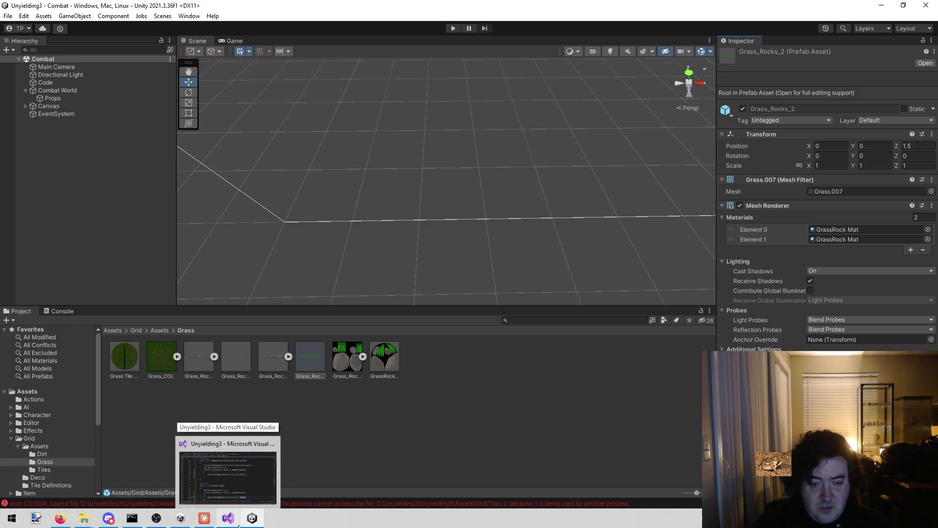
Force Unity to recompile by adding and removing dummy text 'adasd' in Tile.cs, saving each time
{"action": "left_click", "coordinate": [239, 525]}
{"action": "left_click", "coordinate": [602, 268]}
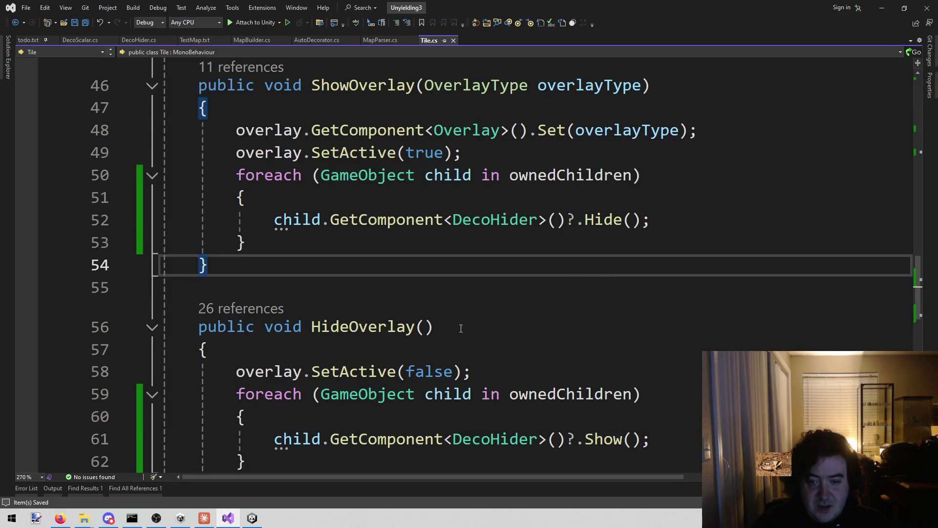
{"action": "scroll", "coordinate": [461, 328], "scroll_direction": "down", "scroll_amount": 2}
{"action": "left_click", "coordinate": [370, 304]}
{"action": "left_click", "coordinate": [359, 327]}
{"action": "type", "text": "adasd"}
{"action": "key", "text": "ctrl+s"}
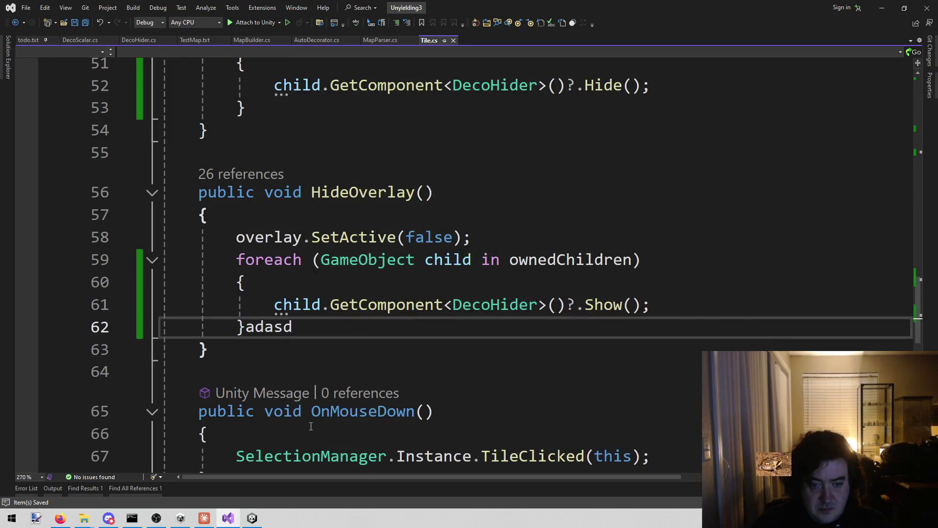
{"action": "left_click", "coordinate": [252, 517]}
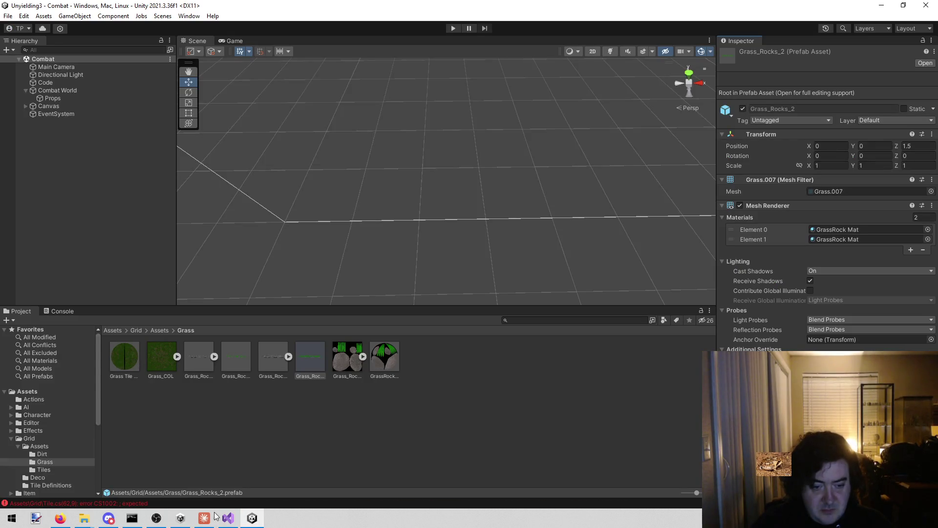
{"action": "left_click", "coordinate": [227, 517]}
{"action": "key", "text": "BackSpace"}
{"action": "key", "text": "BackSpace"}
{"action": "key", "text": "BackSpace"}
{"action": "key", "text": "ctrl+s"}
{"action": "key", "text": "alt+Tab"}
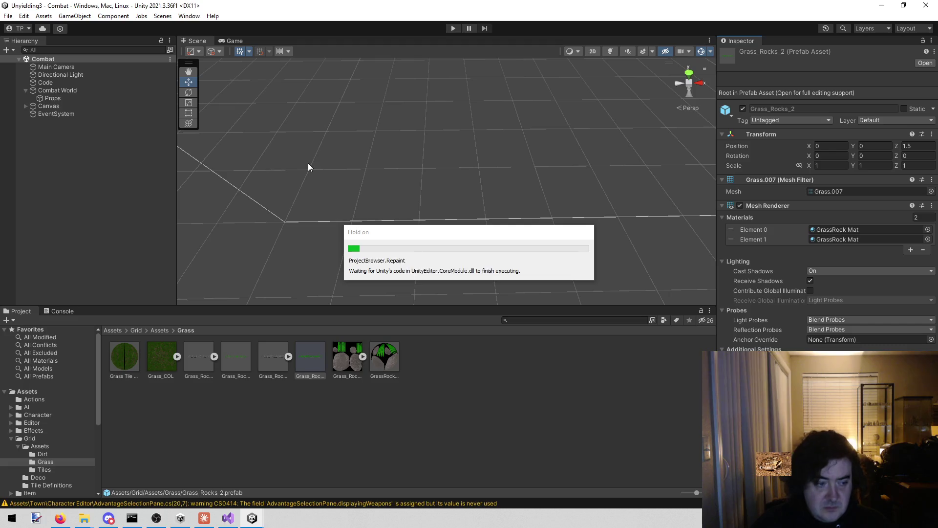
Play the Combat scene, end a turn to check the highlighted tiles, then stop playing
{"action": "left_click", "coordinate": [452, 28]}
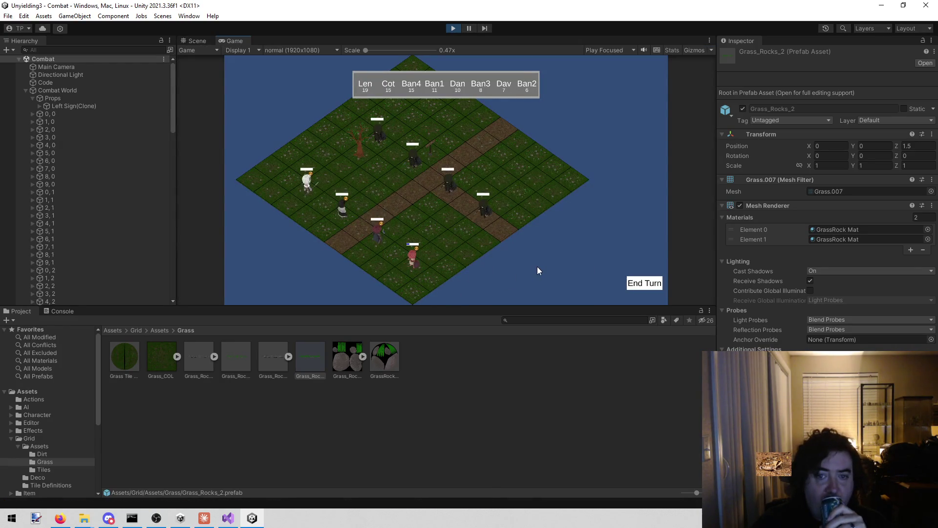
{"action": "left_click", "coordinate": [661, 283]}
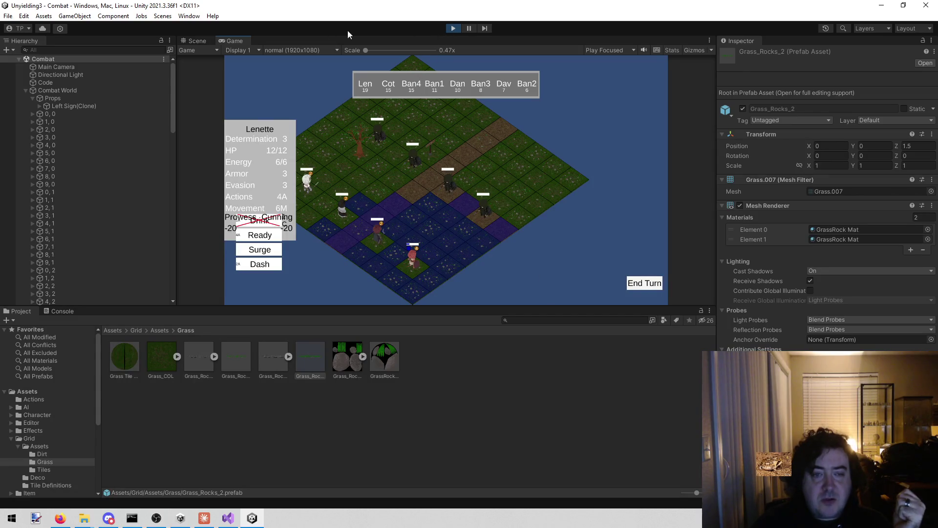
{"action": "left_click", "coordinate": [450, 28]}
{"action": "left_click", "coordinate": [227, 518]}
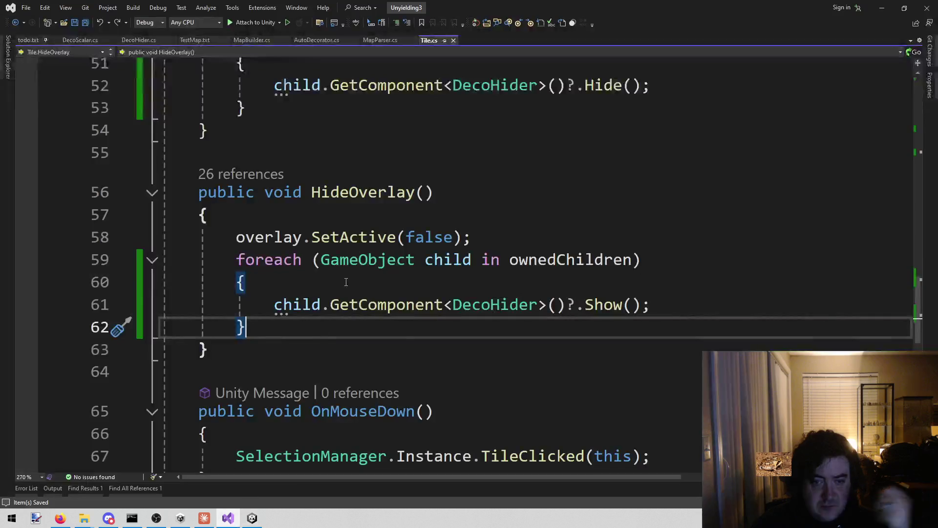
Trace where ownedChildren is filled through MapBuilder.cs and AutoDecorator.cs
{"action": "scroll", "coordinate": [598, 296], "scroll_direction": "up", "scroll_amount": 3}
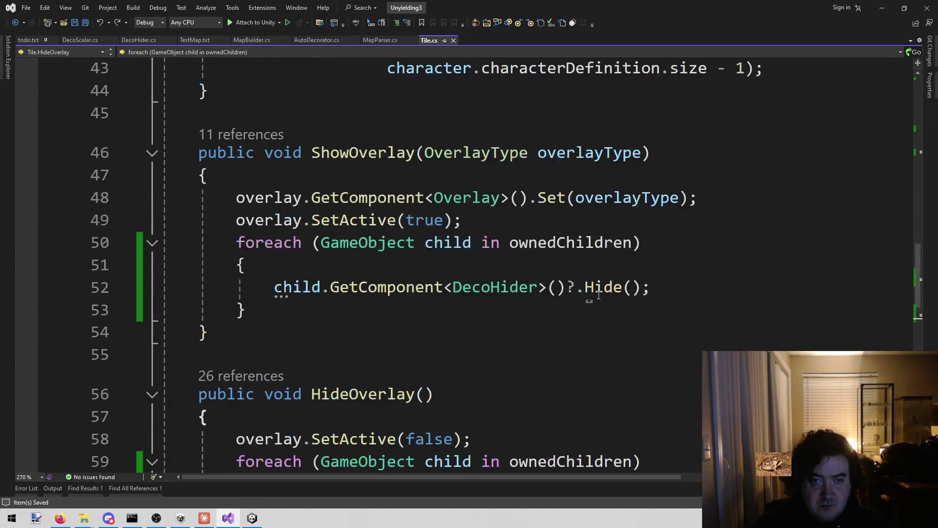
{"action": "left_click", "coordinate": [571, 244]}
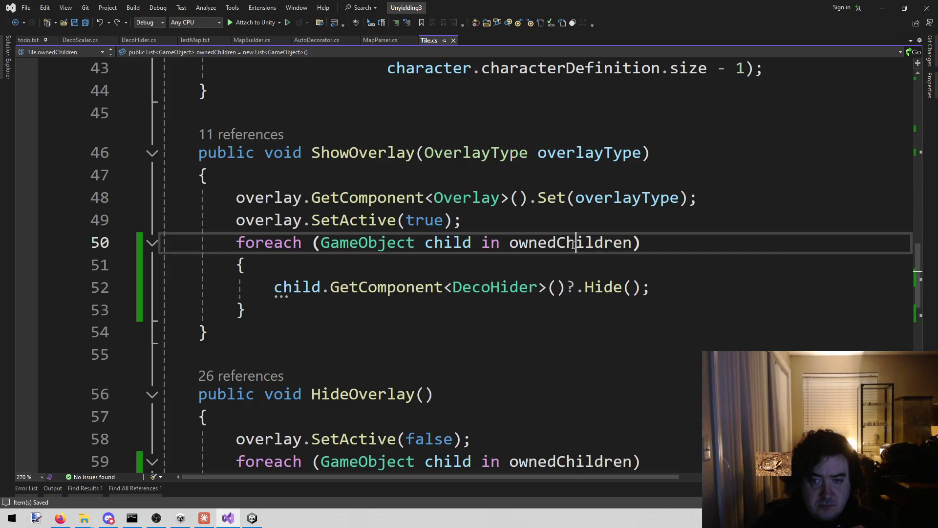
{"action": "scroll", "coordinate": [508, 329], "scroll_direction": "up", "scroll_amount": 11}
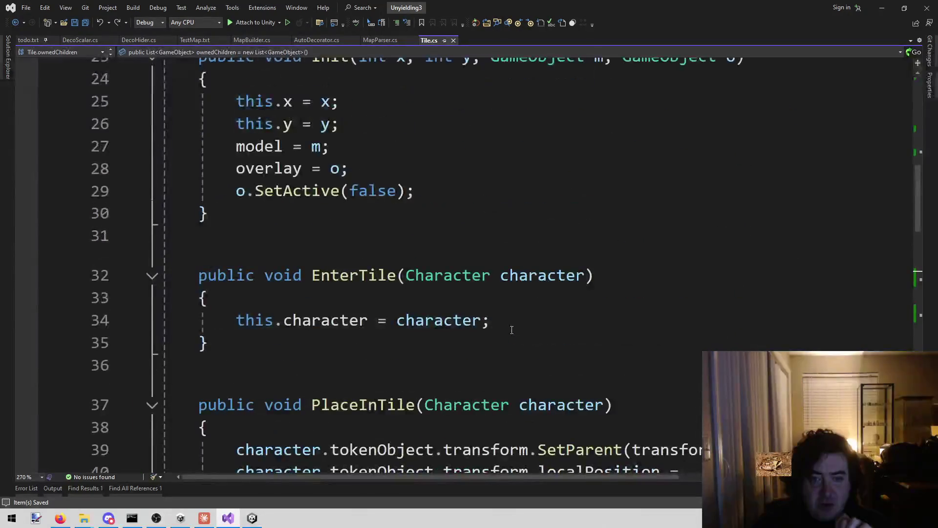
{"action": "scroll", "coordinate": [523, 318], "scroll_direction": "down", "scroll_amount": 8}
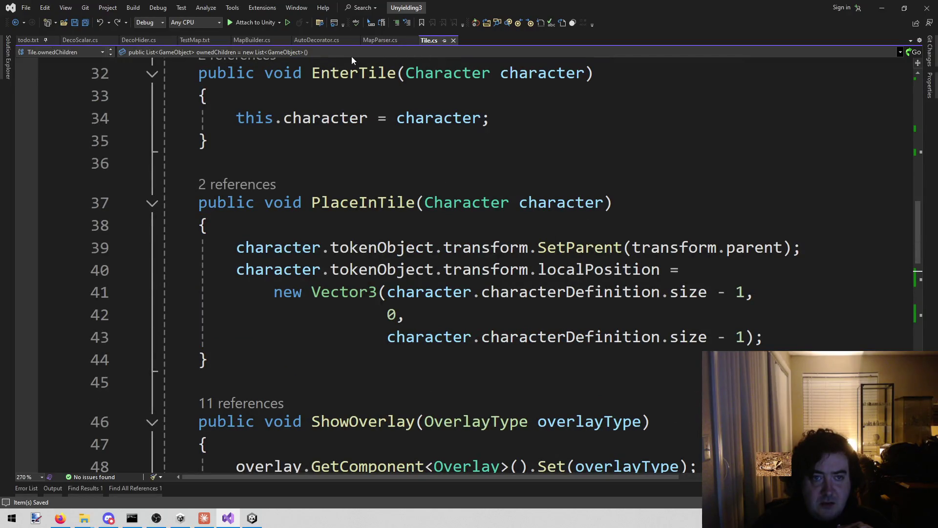
{"action": "left_click", "coordinate": [253, 40]}
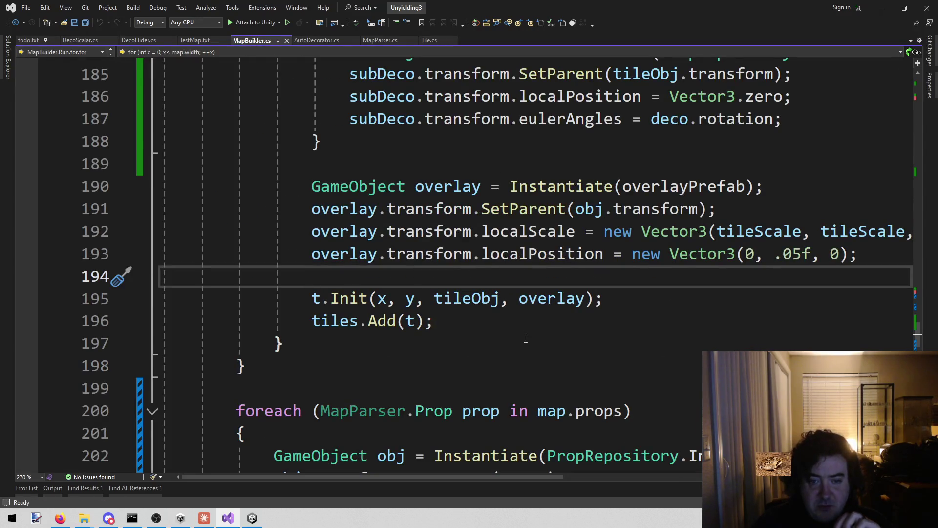
{"action": "scroll", "coordinate": [525, 338], "scroll_direction": "up", "scroll_amount": 4}
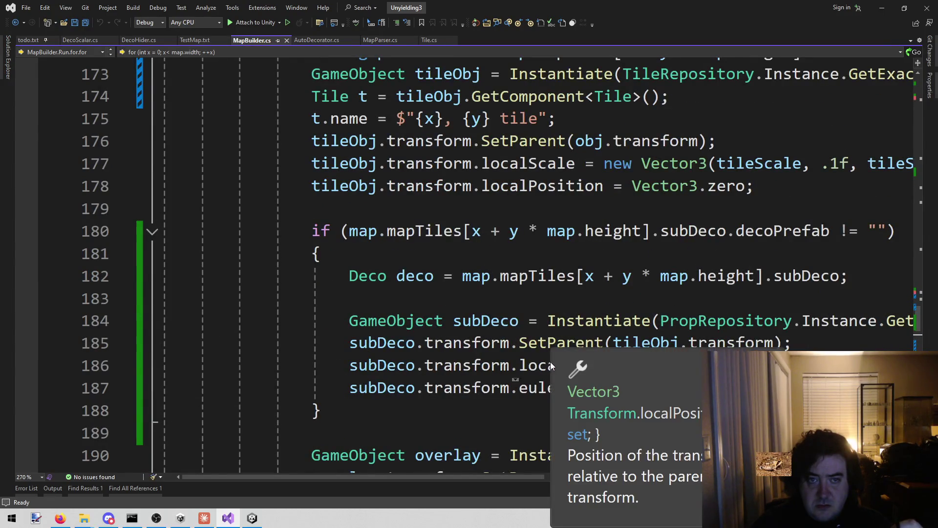
{"action": "left_click", "coordinate": [317, 39]}
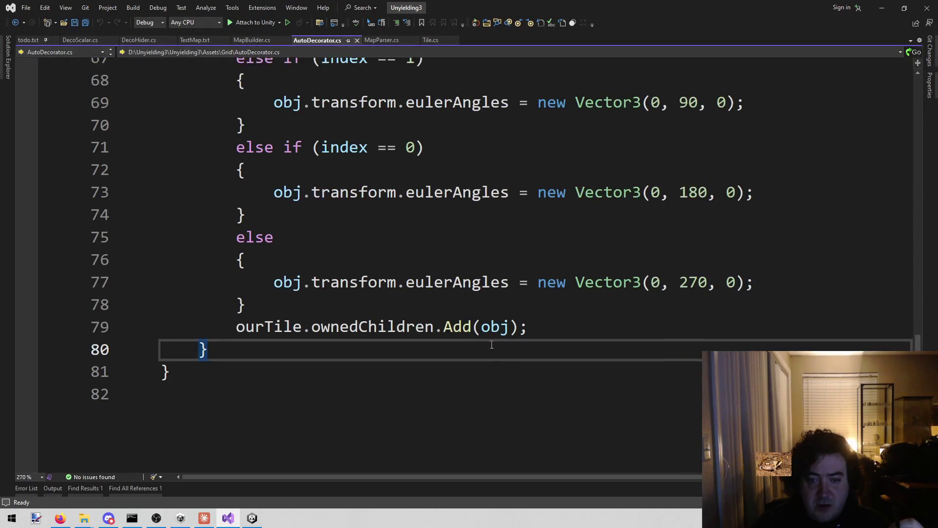
{"action": "left_click", "coordinate": [268, 328]}
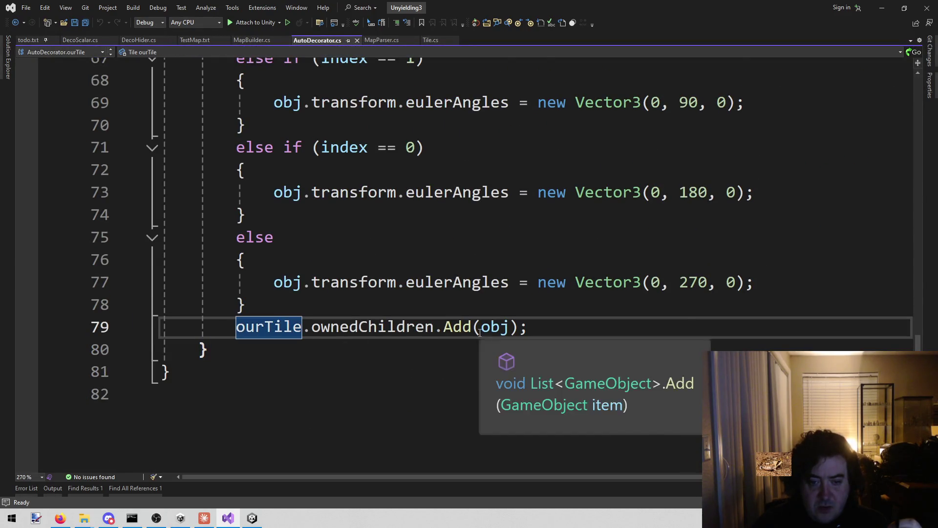
{"action": "scroll", "coordinate": [495, 85], "scroll_direction": "up", "scroll_amount": 3}
{"action": "mouse_move", "coordinate": [444, 297]}
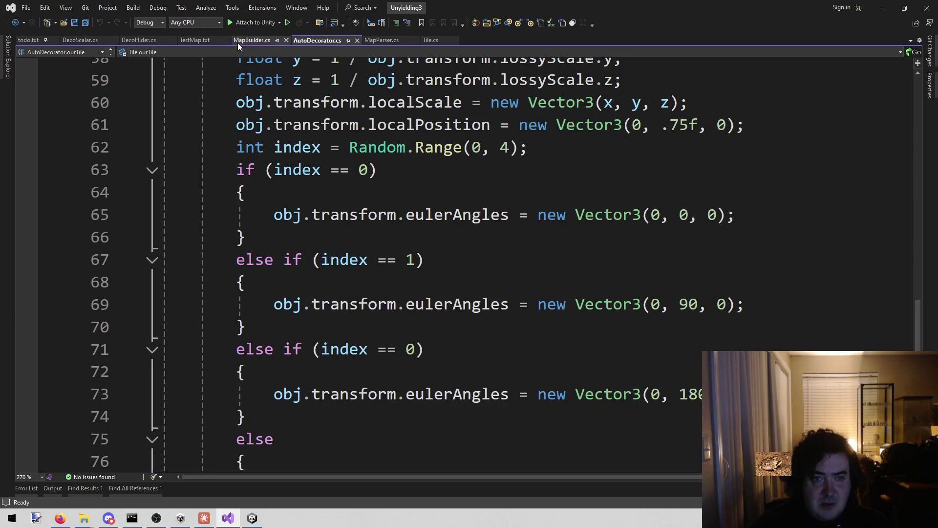
Set a breakpoint on the line 50 ownedChildren loop in Tile.cs
{"action": "left_click", "coordinate": [423, 41]}
{"action": "scroll", "coordinate": [315, 252], "scroll_direction": "down", "scroll_amount": 3}
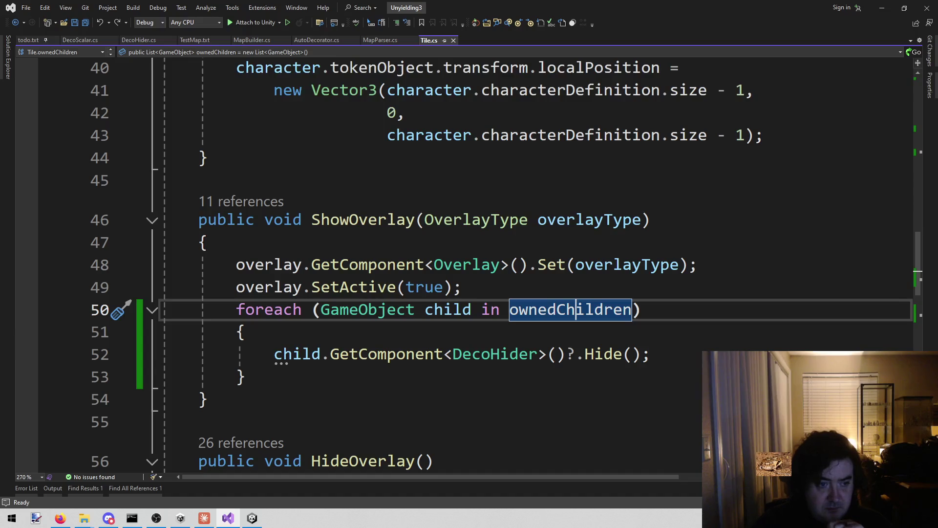
{"action": "left_click", "coordinate": [38, 307]}
With the line 50 breakpoint, attach the debugger to Unity, play and end a turn
{"action": "left_click", "coordinate": [27, 310]}
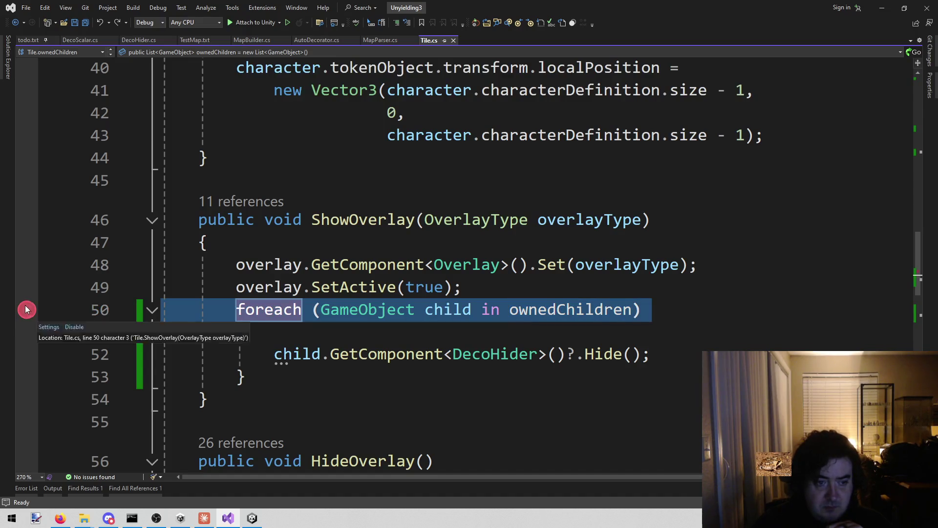
{"action": "left_click", "coordinate": [261, 22]}
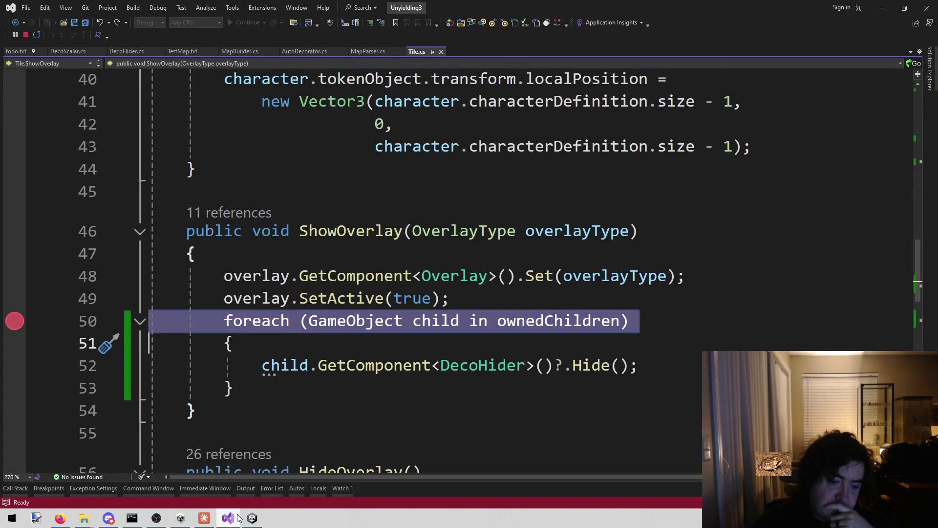
{"action": "left_click", "coordinate": [252, 518]}
{"action": "left_click", "coordinate": [453, 28]}
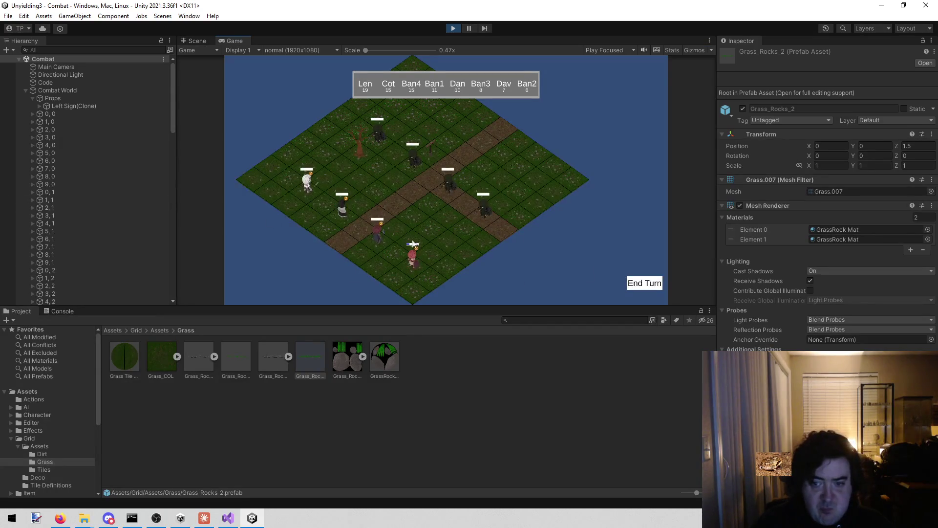
{"action": "left_click", "coordinate": [654, 283]}
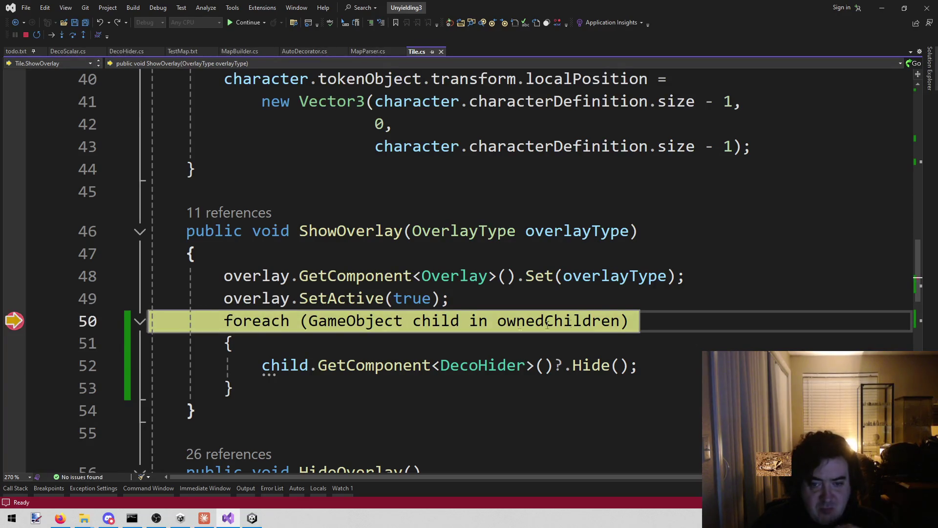
Step through the loop into the Hide() calls and back out to ShowOverlay
{"action": "mouse_move", "coordinate": [577, 326]}
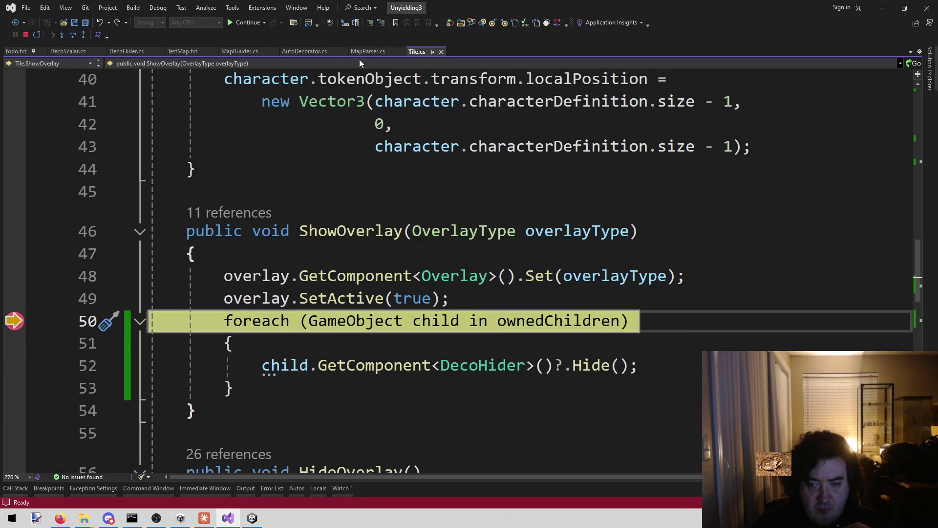
{"action": "left_click", "coordinate": [72, 36]}
{"action": "left_click", "coordinate": [72, 36]}
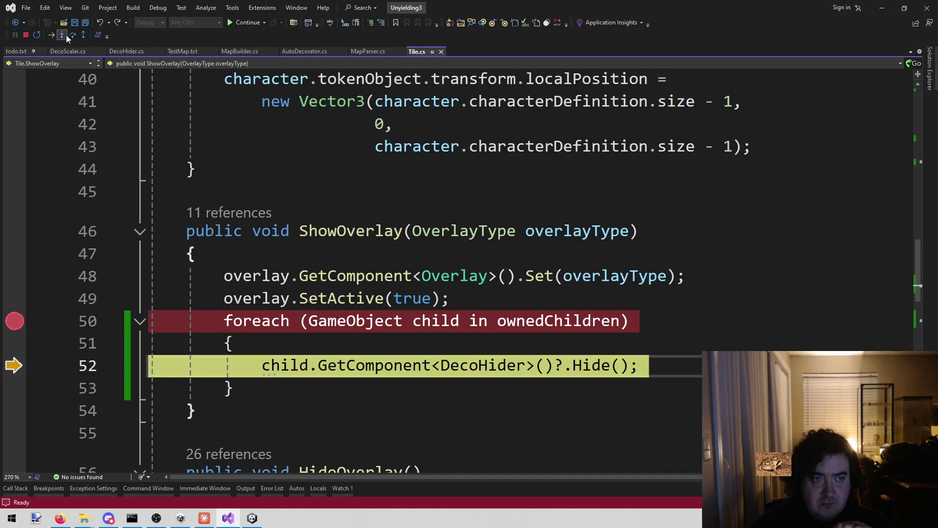
{"action": "left_click", "coordinate": [63, 35]}
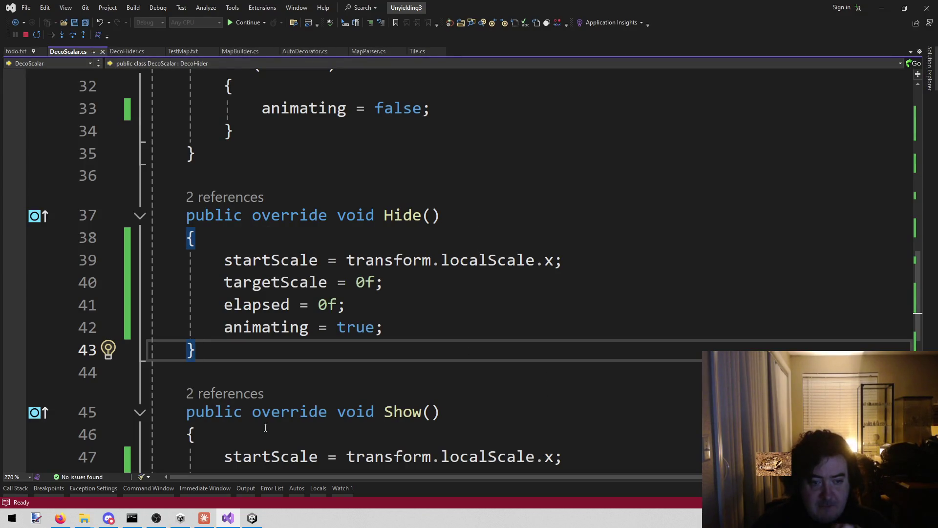
{"action": "left_click", "coordinate": [253, 518]}
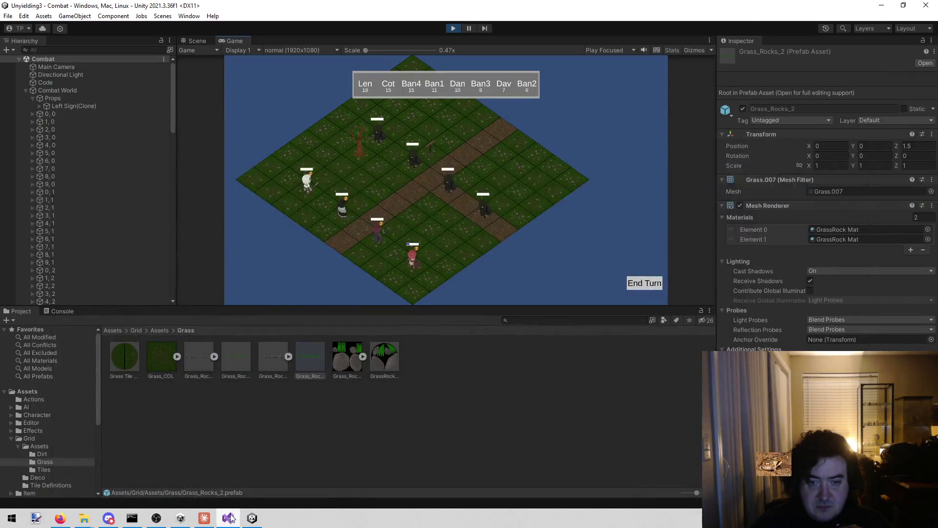
{"action": "left_click", "coordinate": [231, 518]}
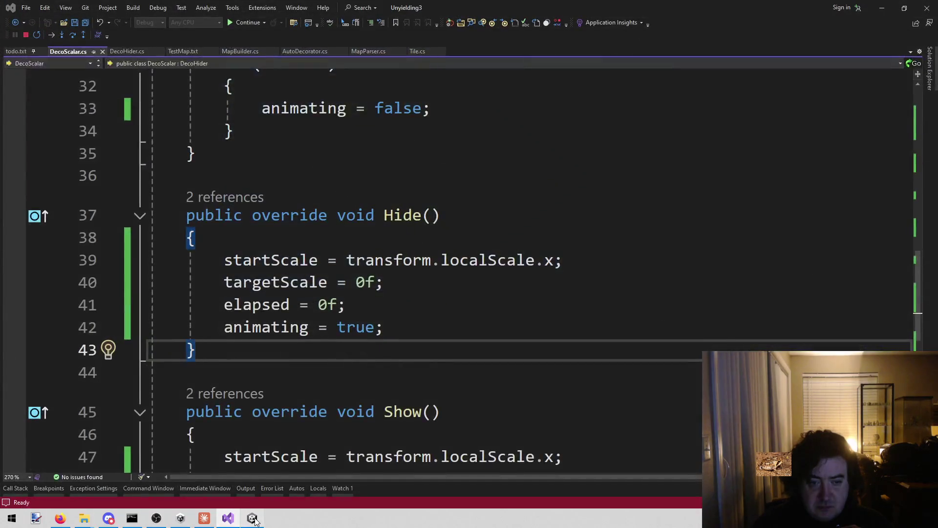
{"action": "left_click", "coordinate": [63, 39]}
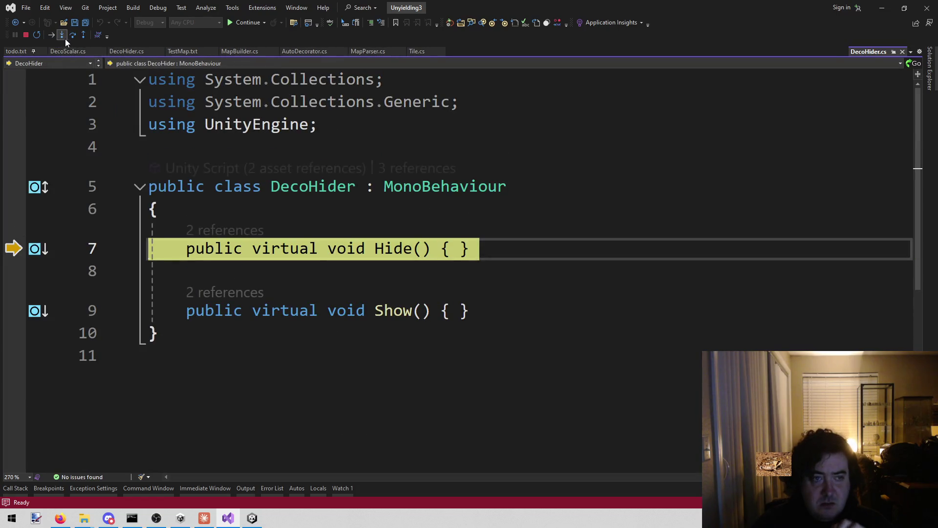
{"action": "left_click", "coordinate": [61, 39]}
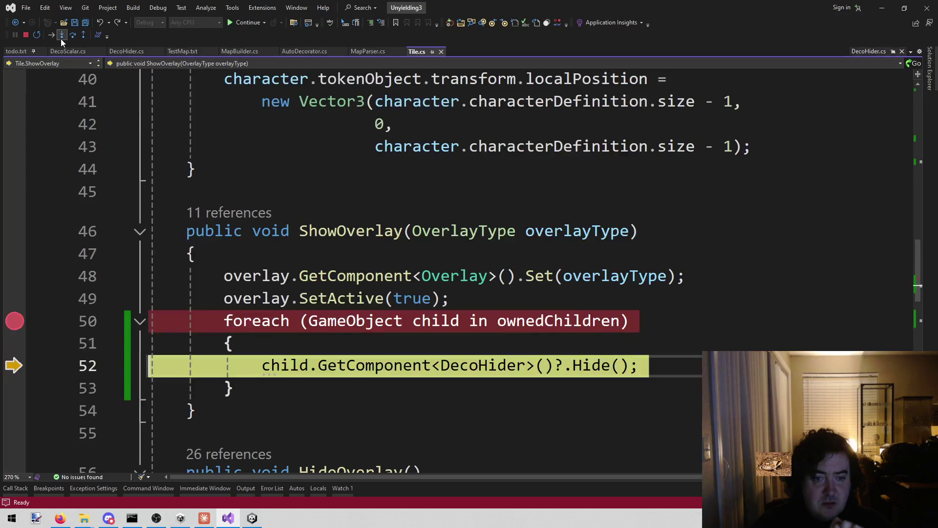
{"action": "left_click", "coordinate": [61, 38]}
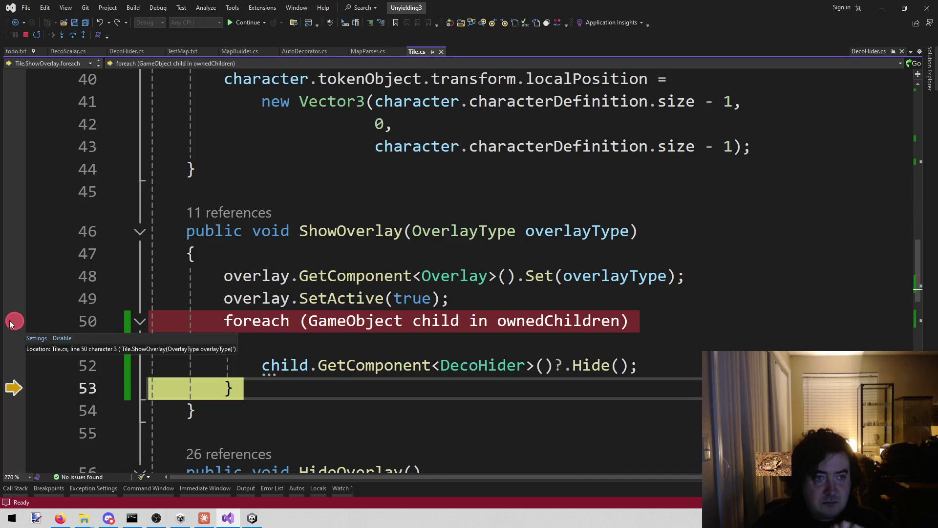
Replace the line 50 breakpoint with DecoScalar.cs breakpoints at lines 39 and 47
{"action": "left_click", "coordinate": [11, 322]}
{"action": "left_click", "coordinate": [78, 56]}
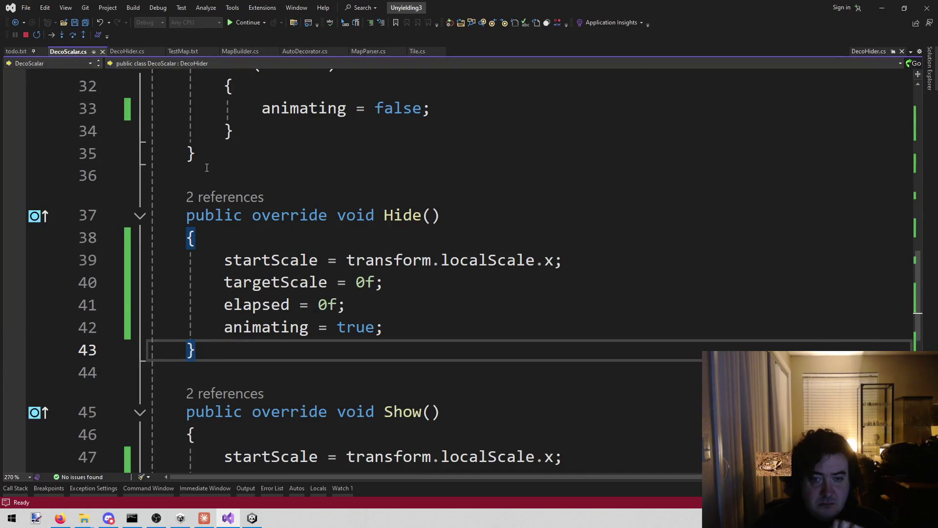
{"action": "left_click", "coordinate": [13, 260]}
{"action": "scroll", "coordinate": [33, 201], "scroll_direction": "down", "scroll_amount": 3}
{"action": "left_click", "coordinate": [24, 263]}
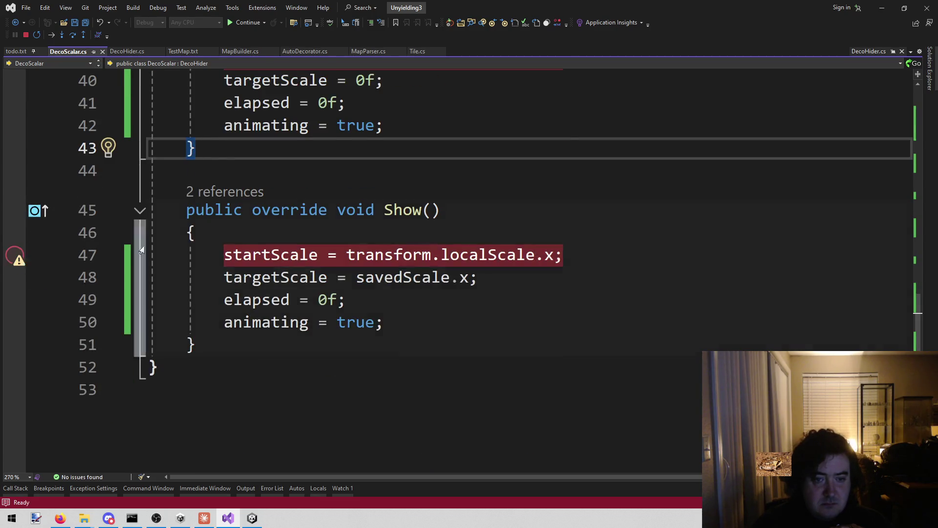
{"action": "scroll", "coordinate": [24, 263], "scroll_direction": "up", "scroll_amount": 3}
Resume and stop the game, then open the DecoHider.cs file
{"action": "left_click", "coordinate": [248, 22]}
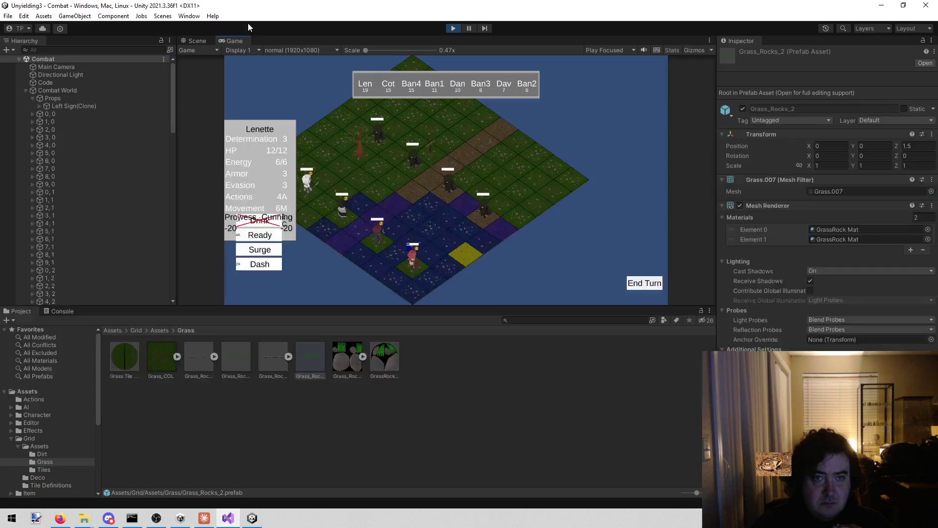
{"action": "left_click", "coordinate": [451, 29]}
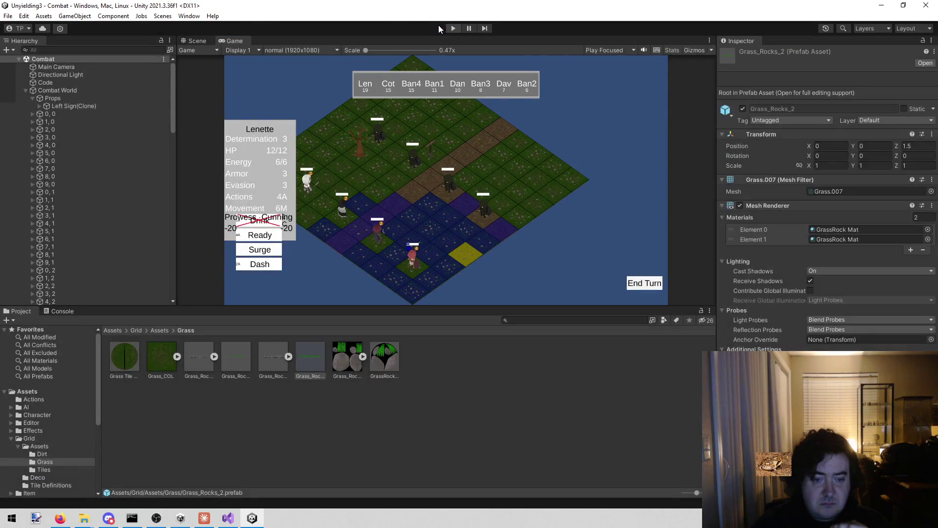
{"action": "left_click", "coordinate": [227, 518]}
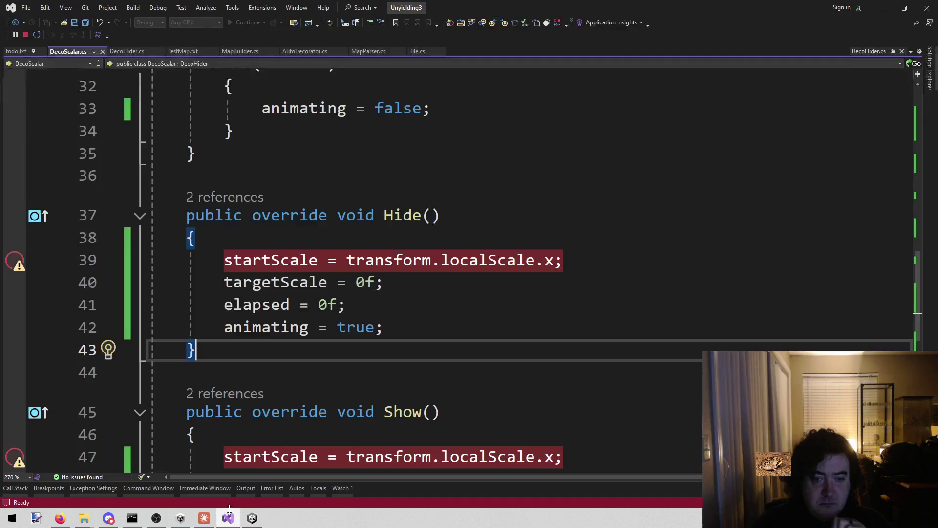
{"action": "scroll", "coordinate": [501, 277], "scroll_direction": "up", "scroll_amount": 2}
{"action": "scroll", "coordinate": [500, 277], "scroll_direction": "up", "scroll_amount": 1}
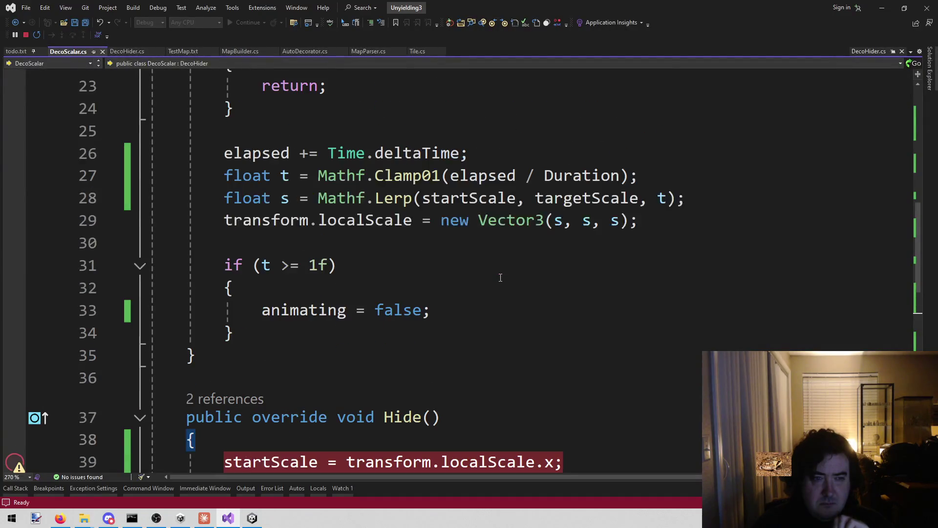
{"action": "scroll", "coordinate": [498, 278], "scroll_direction": "down", "scroll_amount": 3}
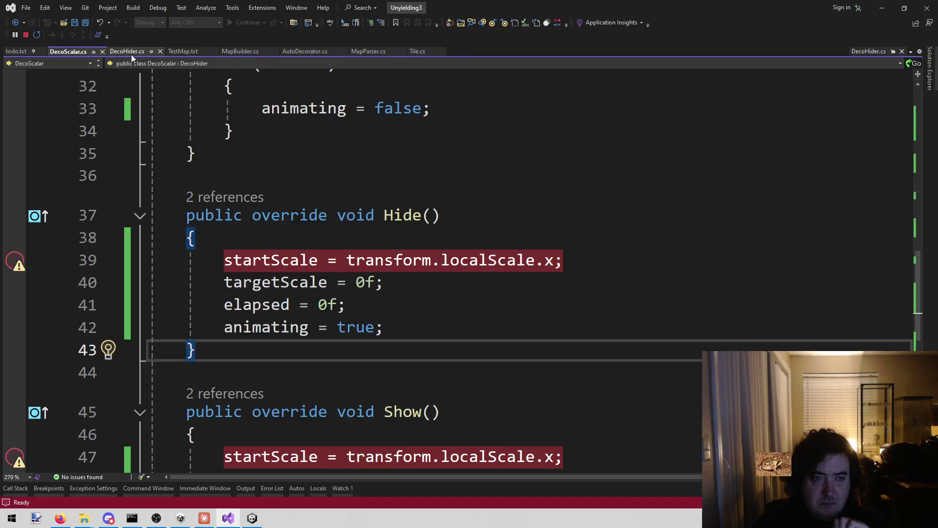
{"action": "left_click", "coordinate": [130, 52]}
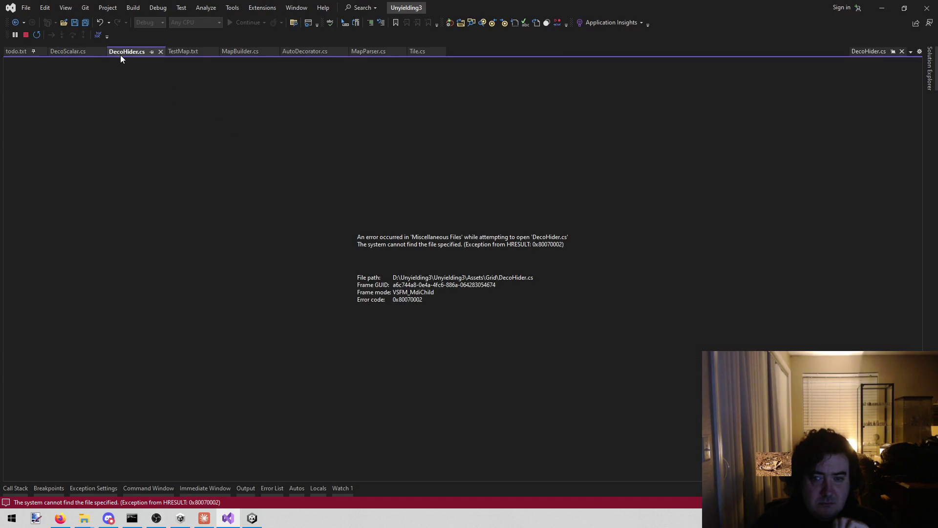
Close the DecoHider.cs preview and error tabs
{"action": "middle_click", "coordinate": [869, 53]}
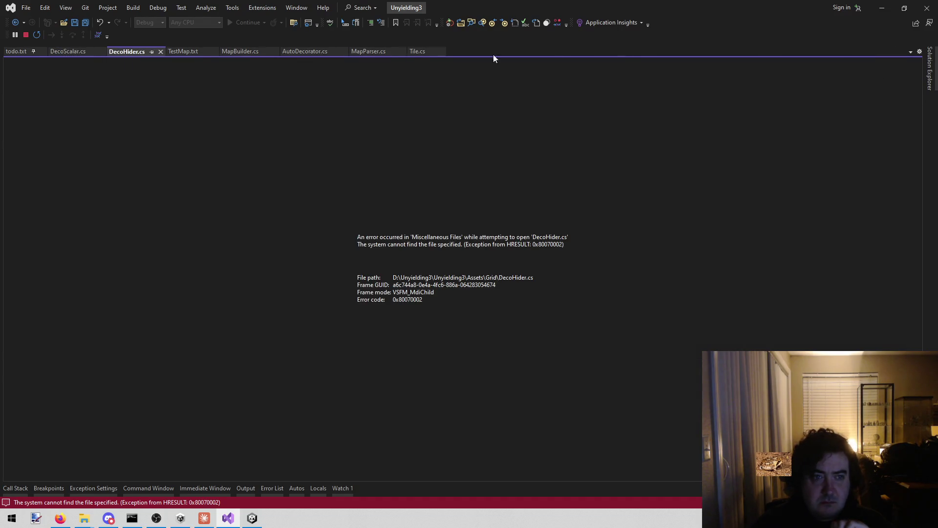
{"action": "middle_click", "coordinate": [127, 51]}
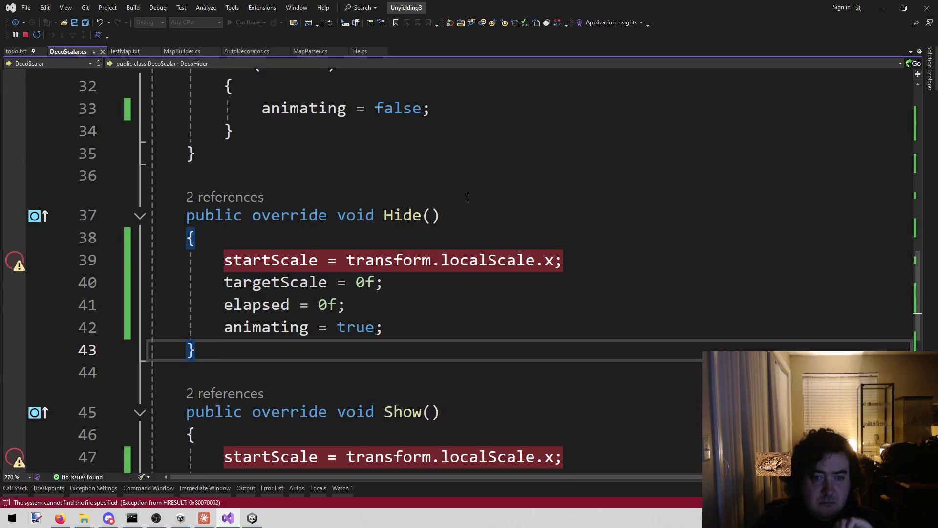
{"action": "left_click", "coordinate": [467, 176]}
{"action": "scroll", "coordinate": [466, 175], "scroll_direction": "up", "scroll_amount": 2}
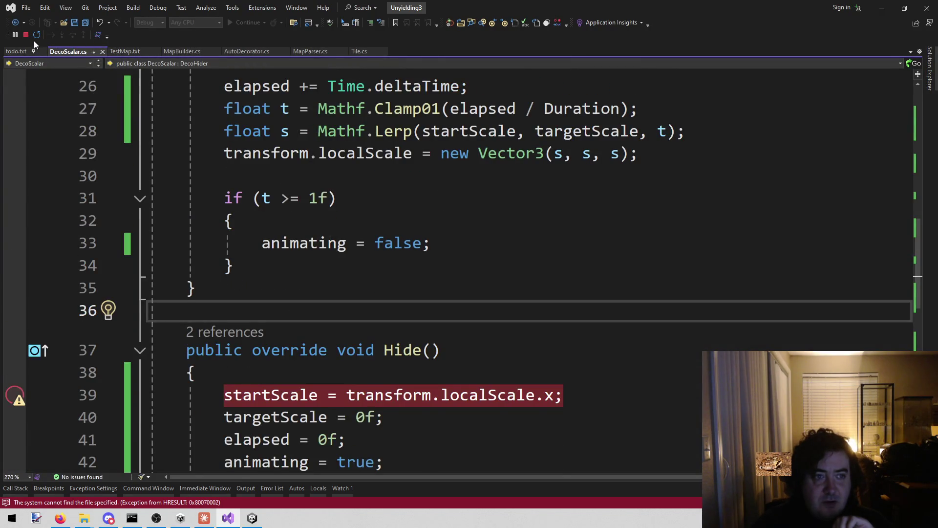
Open DecoHider.cs by searching 'deco' in the solution, then return to DecoScalar.cs
{"action": "key", "text": "Down"}
{"action": "key", "text": "alt+shift+o"}
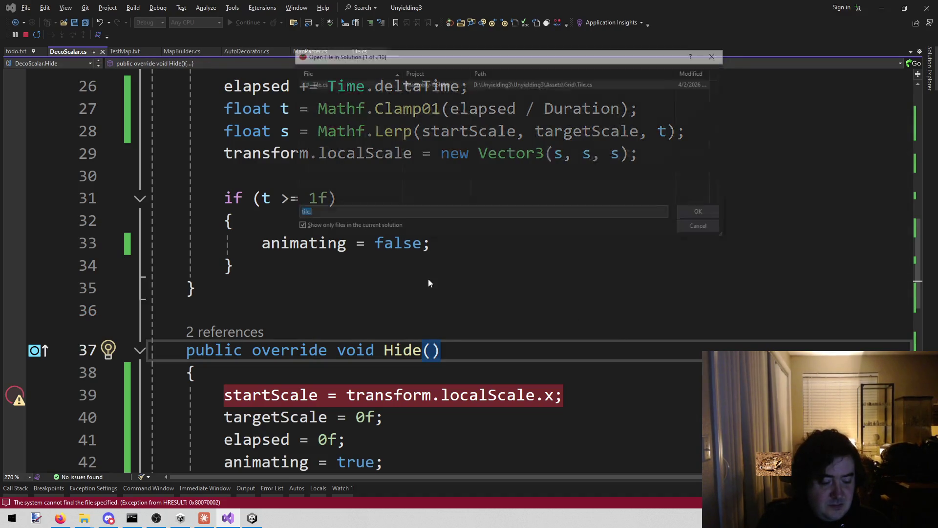
{"action": "type", "text": "deco"}
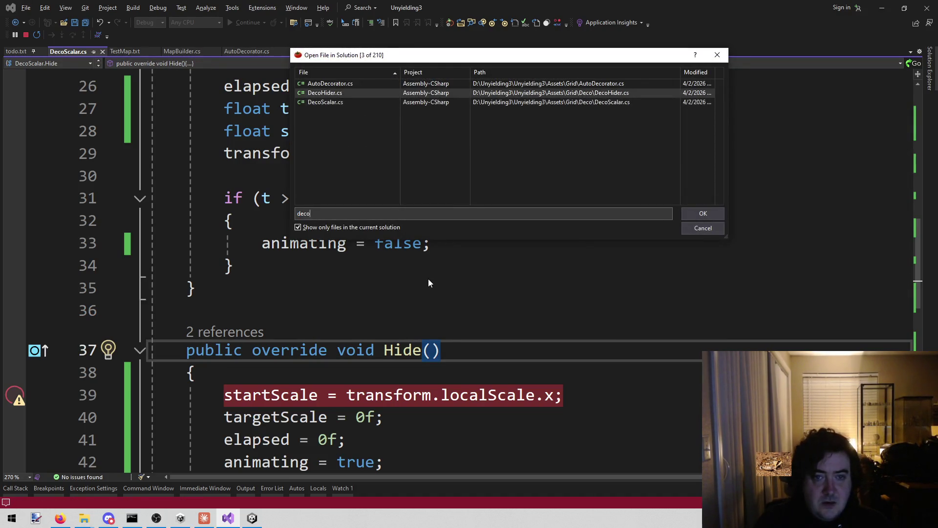
{"action": "key", "text": "Return"}
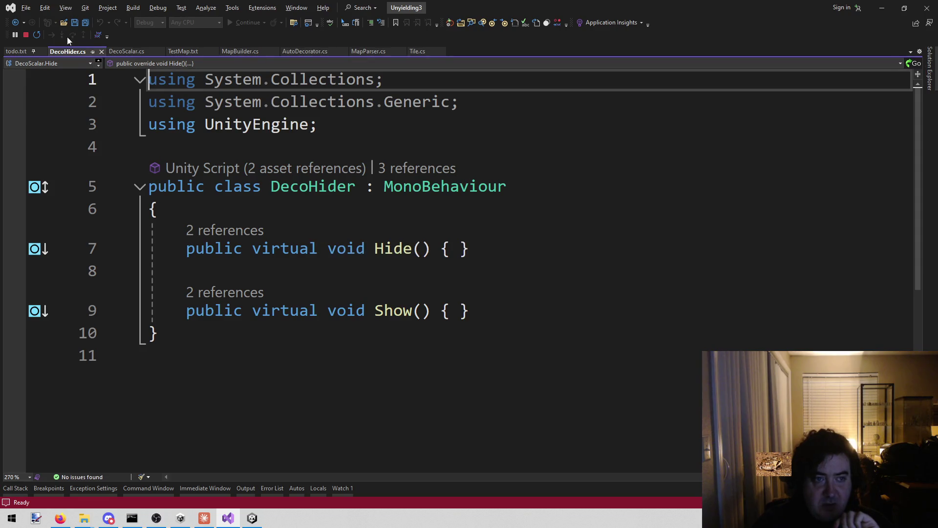
{"action": "left_click", "coordinate": [119, 52]}
Stop the debugging session and re-attach Visual Studio's debugger to the Unity editor
{"action": "scroll", "coordinate": [409, 287], "scroll_direction": "up", "scroll_amount": 6}
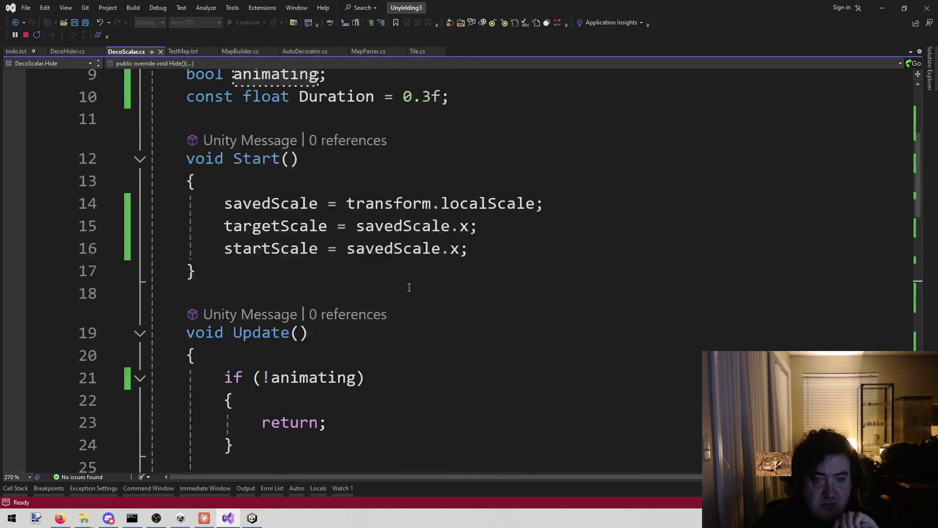
{"action": "scroll", "coordinate": [409, 288], "scroll_direction": "up", "scroll_amount": 3}
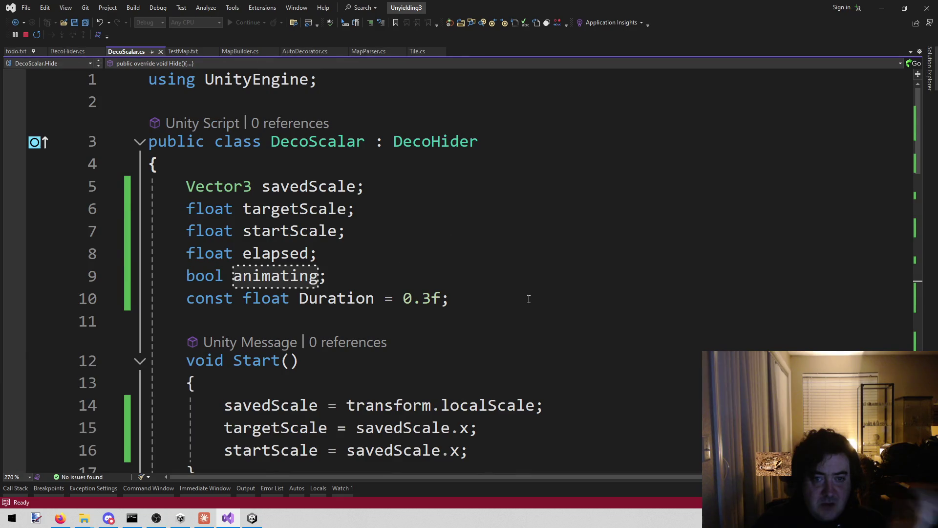
{"action": "scroll", "coordinate": [535, 297], "scroll_direction": "down", "scroll_amount": 13}
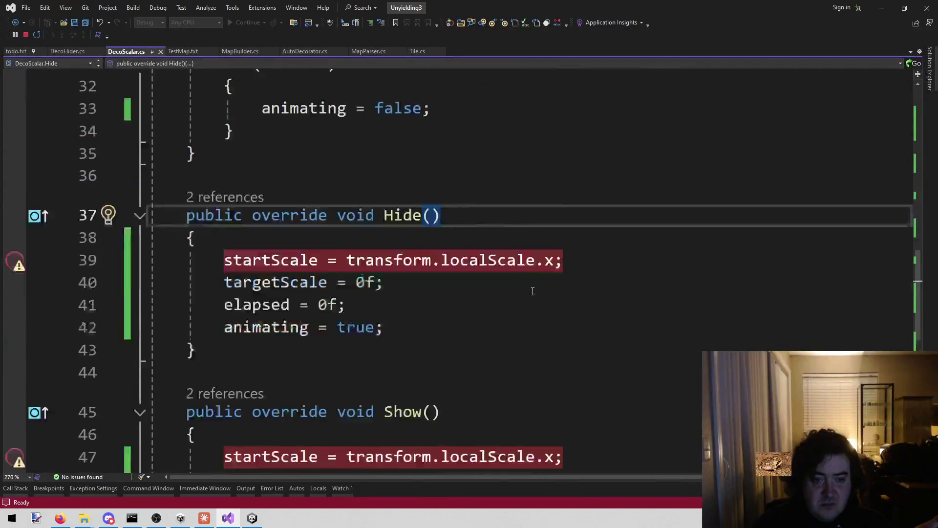
{"action": "left_click", "coordinate": [26, 35]}
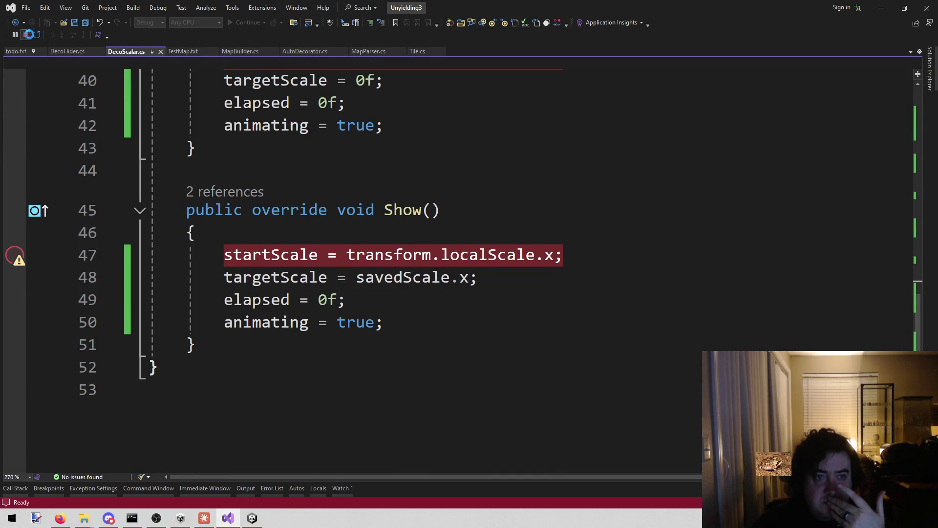
{"action": "scroll", "coordinate": [358, 303], "scroll_direction": "up", "scroll_amount": 3}
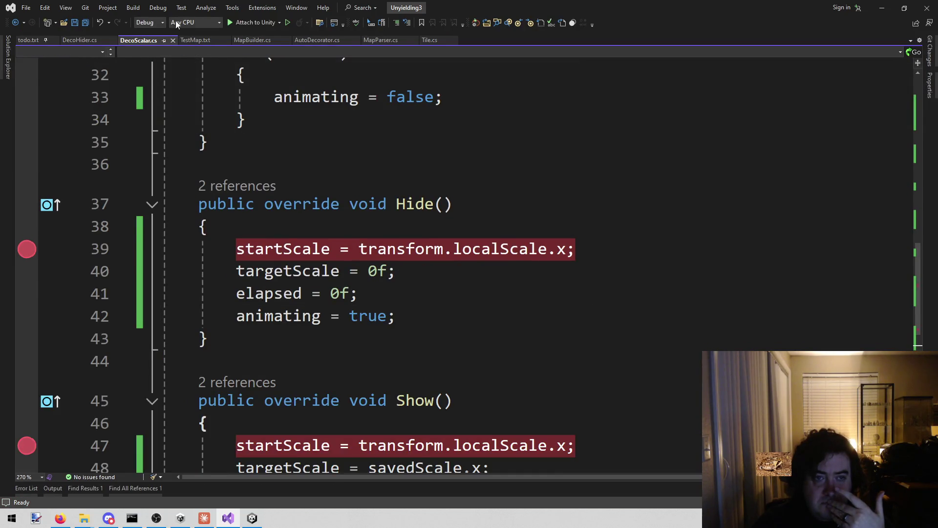
{"action": "left_click", "coordinate": [234, 22]}
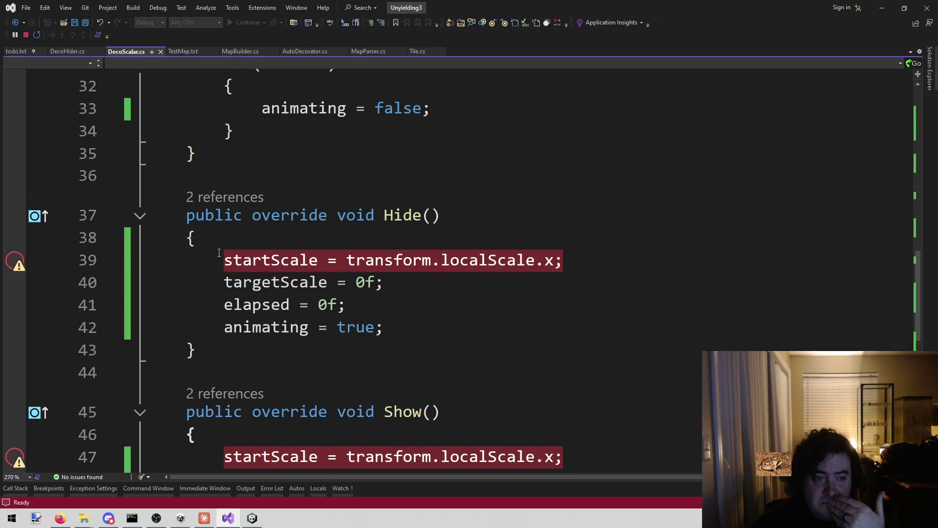
Switch back to the Unity editor from the taskbar
{"action": "mouse_move", "coordinate": [16, 266]}
{"action": "scroll", "coordinate": [206, 167], "scroll_direction": "up", "scroll_amount": 6}
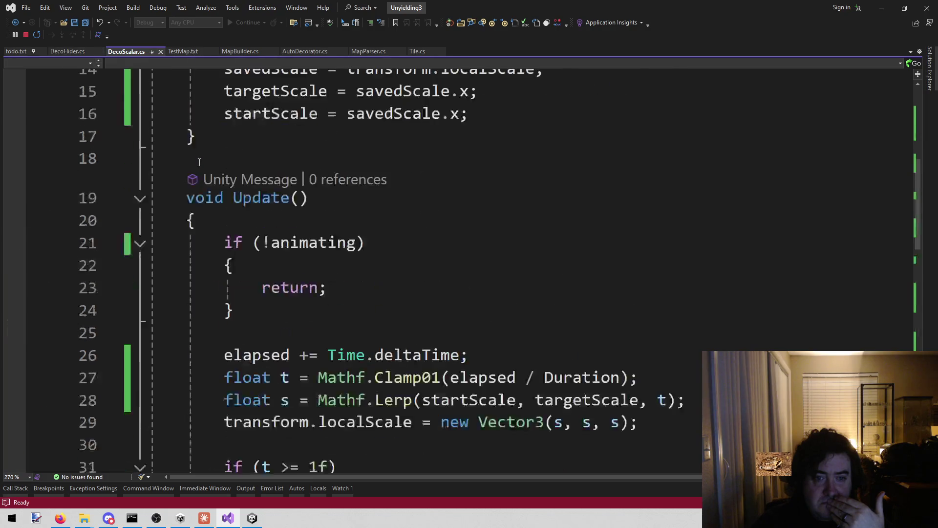
{"action": "scroll", "coordinate": [206, 166], "scroll_direction": "down", "scroll_amount": 4}
{"action": "scroll", "coordinate": [206, 167], "scroll_direction": "up", "scroll_amount": 8}
{"action": "scroll", "coordinate": [207, 167], "scroll_direction": "down", "scroll_amount": 8}
{"action": "left_click", "coordinate": [250, 519]}
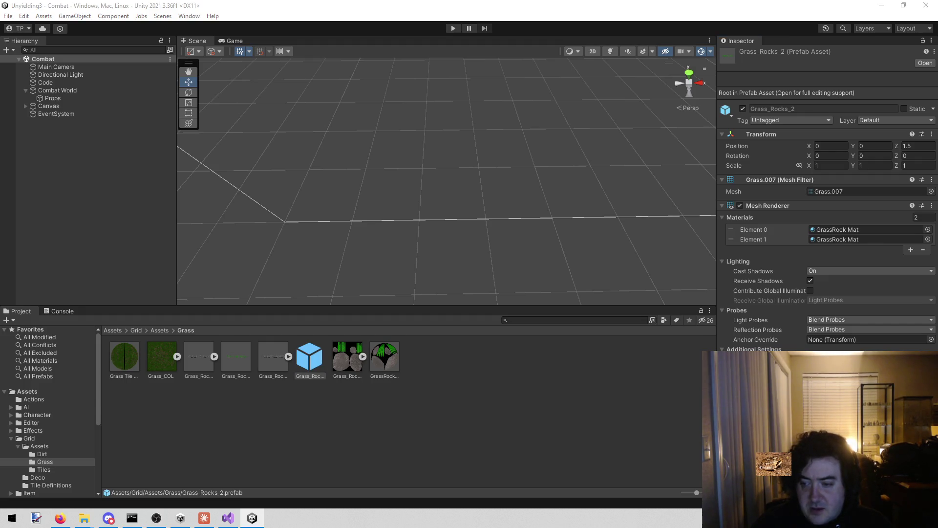
Select Grass_Rocks_1, enter Play mode, and switch to Visual Studio at the line 39 breakpoint
{"action": "left_click", "coordinate": [239, 362]}
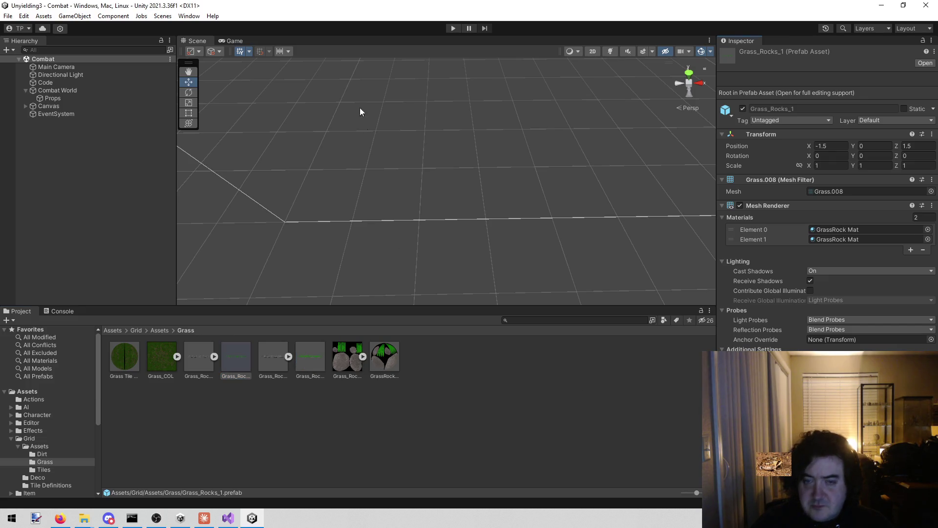
{"action": "left_click", "coordinate": [453, 28]}
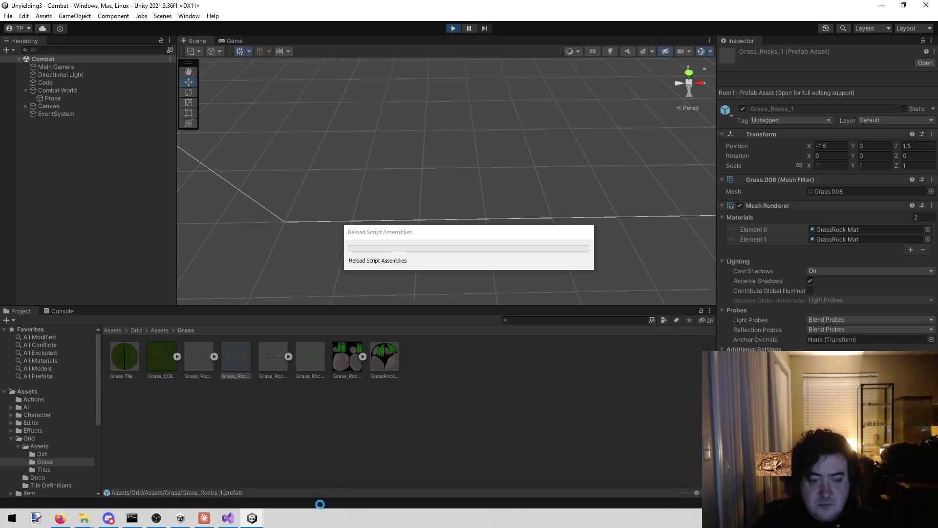
{"action": "mouse_move", "coordinate": [204, 517]}
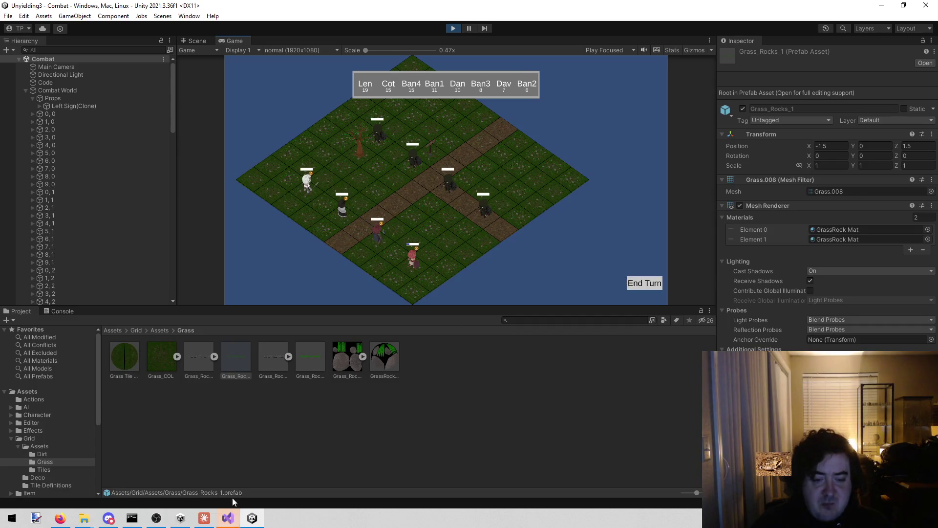
{"action": "left_click", "coordinate": [228, 517]}
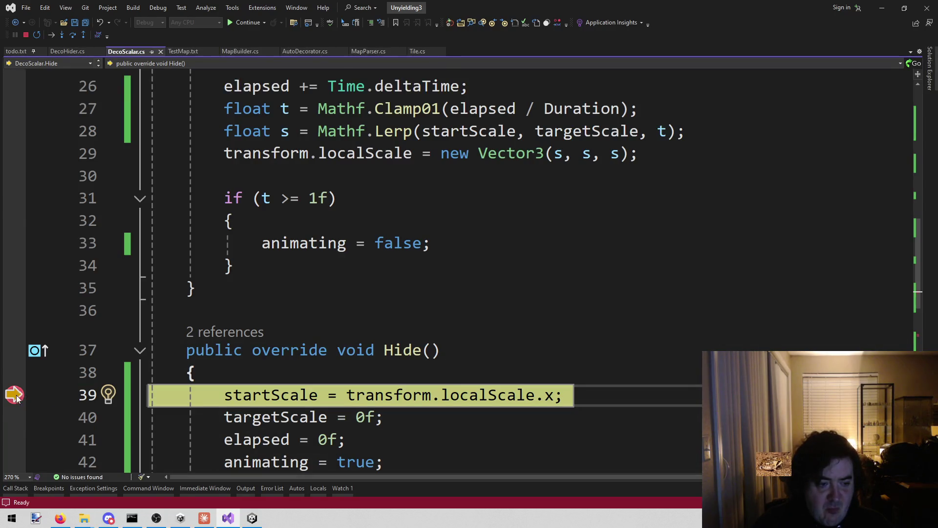
Continue execution past the Hide breakpoint, then past the line 47 Show breakpoint
{"action": "left_click", "coordinate": [264, 22]}
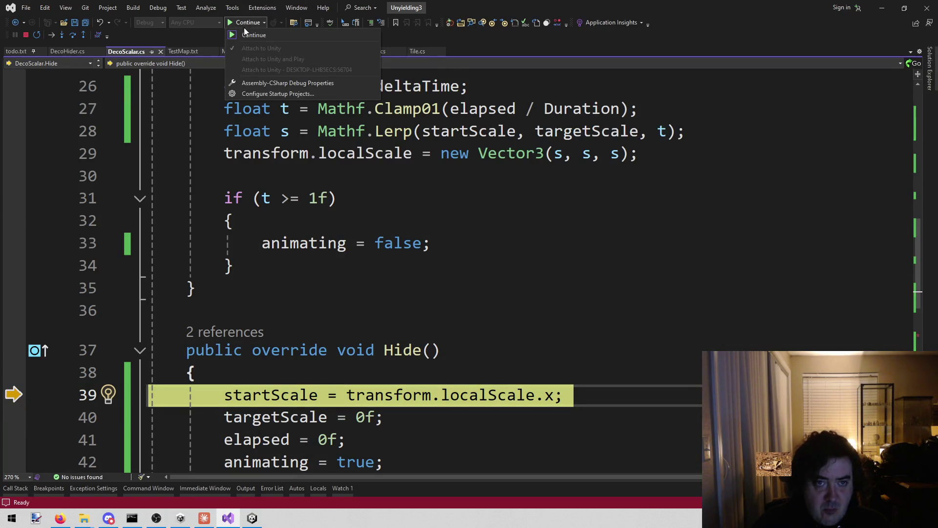
{"action": "left_click", "coordinate": [244, 33]}
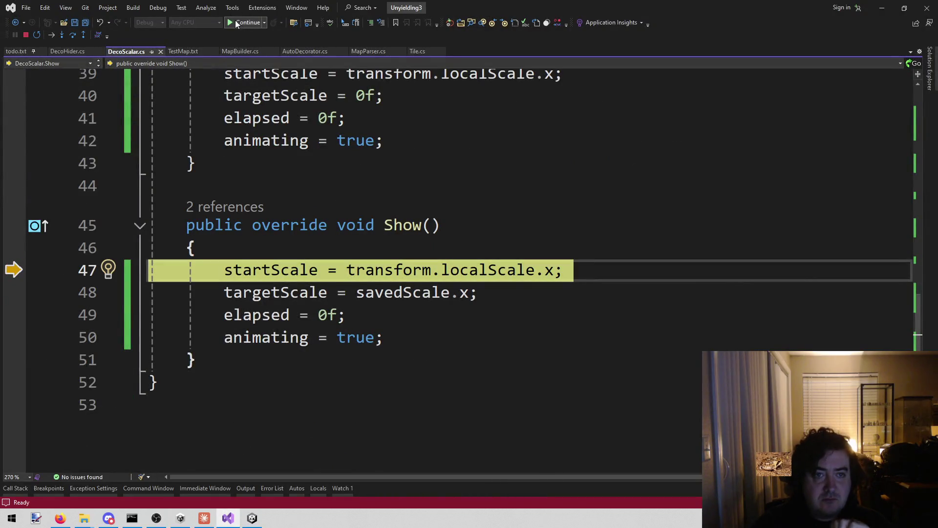
{"action": "left_click", "coordinate": [259, 23]}
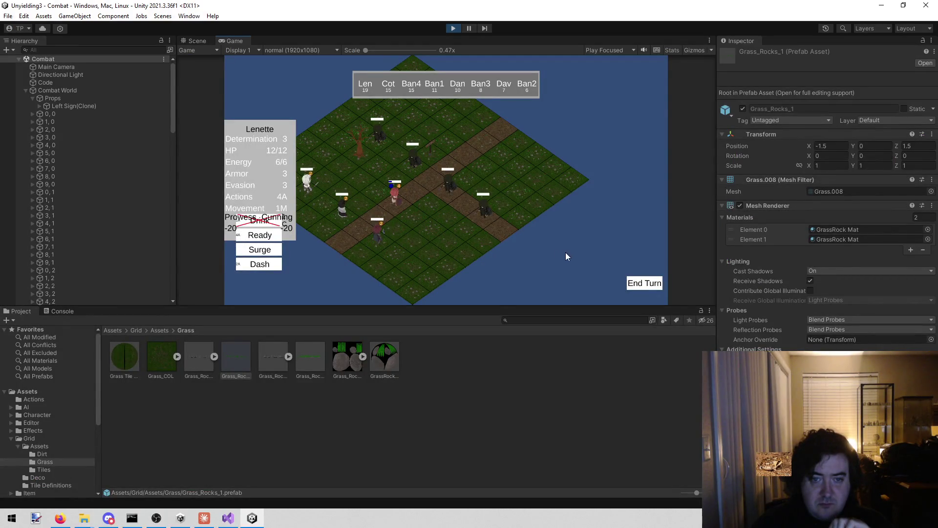
End the turn, move the next character to a blue tile, then stop Play mode
{"action": "left_click", "coordinate": [645, 284]}
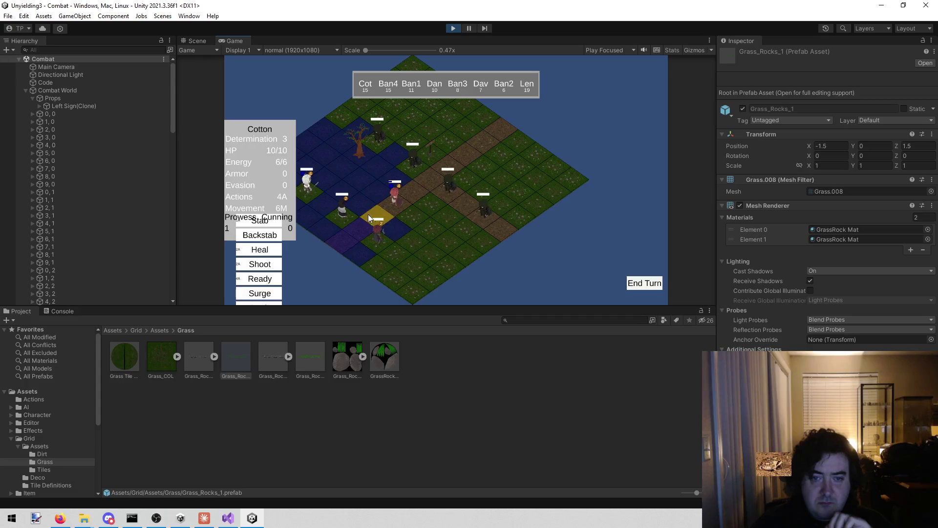
{"action": "key", "text": "a"}
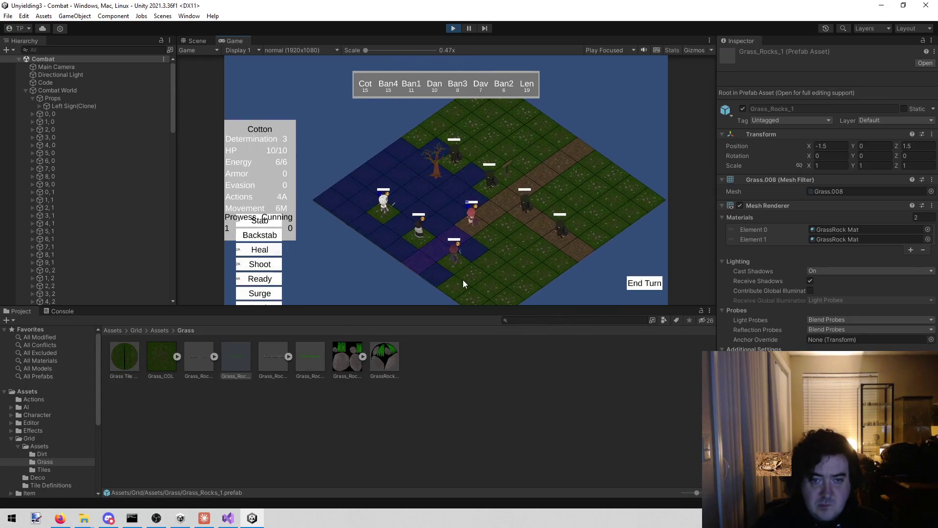
{"action": "left_click", "coordinate": [435, 223]}
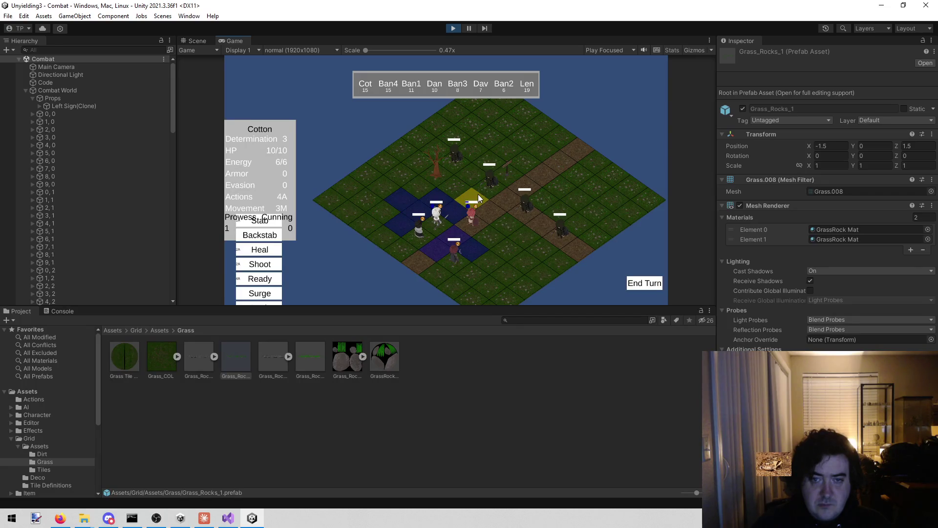
{"action": "left_click", "coordinate": [452, 29]}
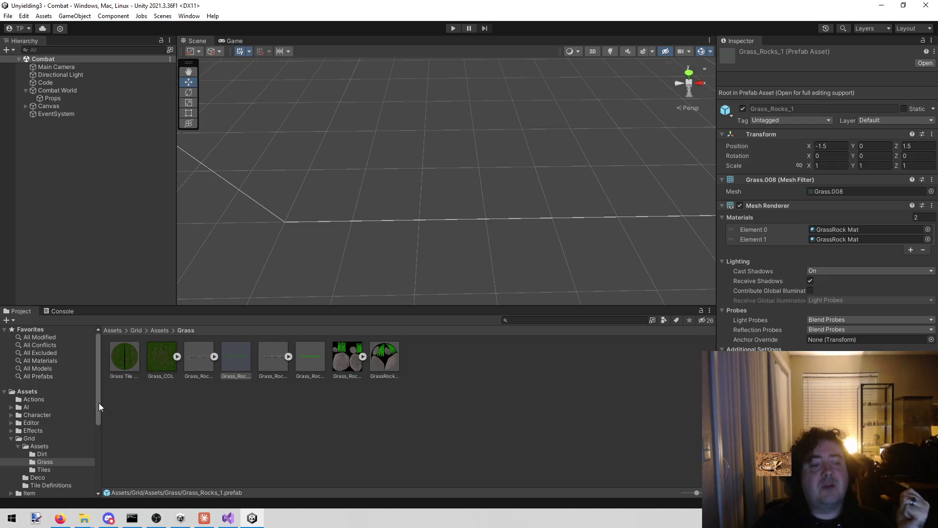
{"action": "mouse_move", "coordinate": [98, 390]}
{"action": "left_mouse_down"}
{"action": "mouse_move", "coordinate": [100, 441]}
{"action": "mouse_move", "coordinate": [104, 365]}
{"action": "left_mouse_up"}
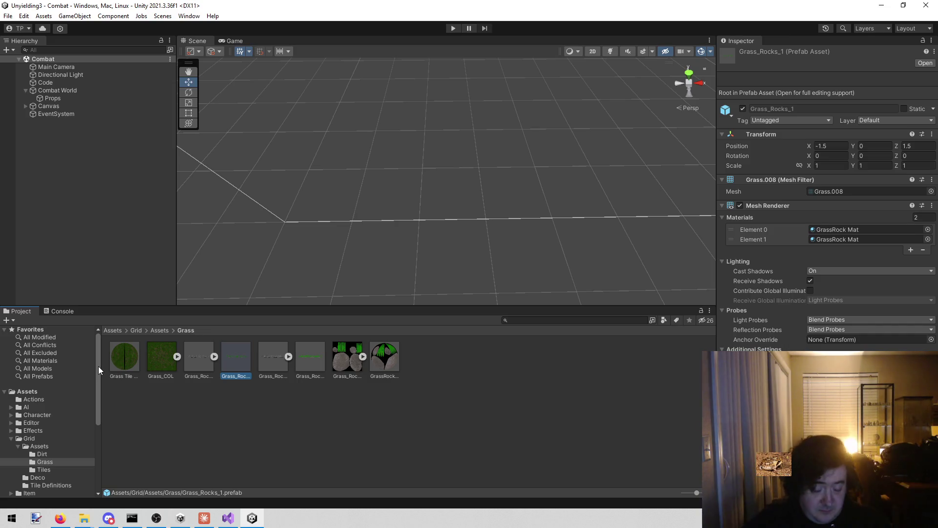
Create a new Built-in shader graph asset in the Grass folder
{"action": "left_click", "coordinate": [172, 412]}
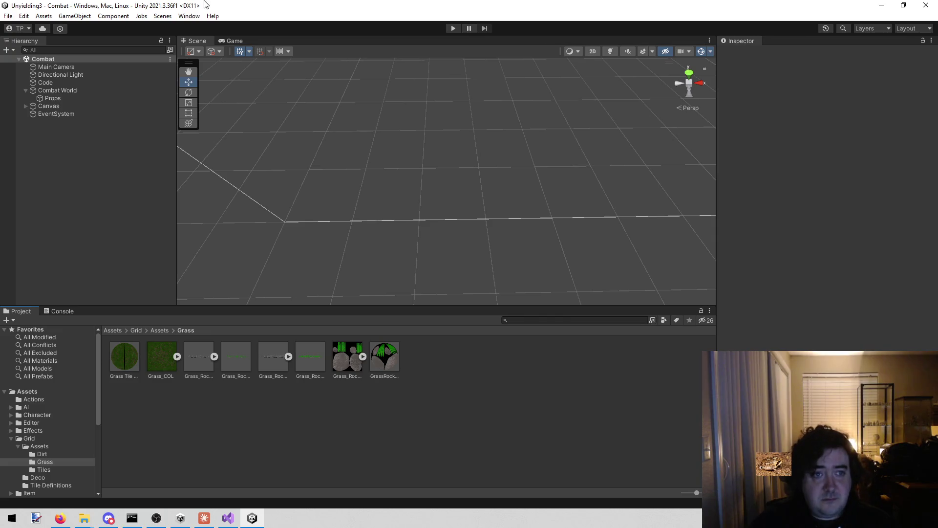
{"action": "left_click", "coordinate": [197, 17]}
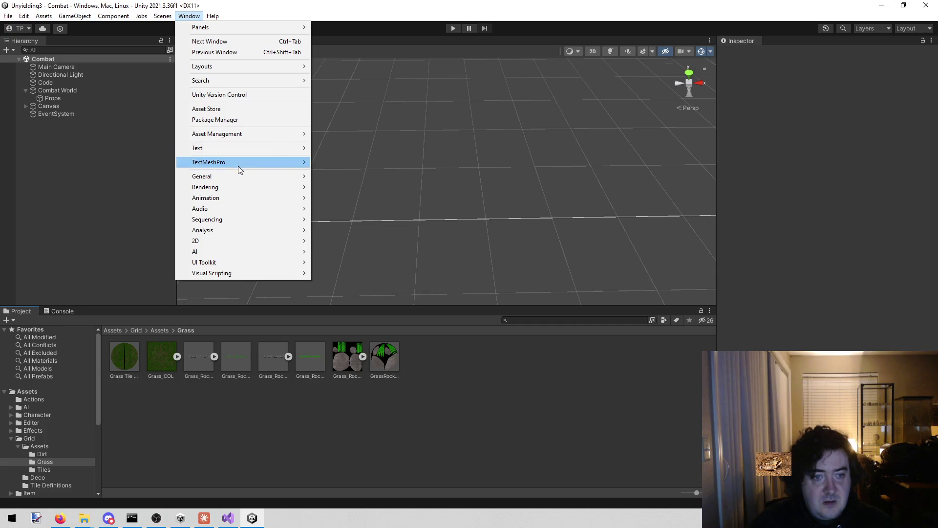
{"action": "mouse_move", "coordinate": [239, 164]}
{"action": "left_click", "coordinate": [206, 413]}
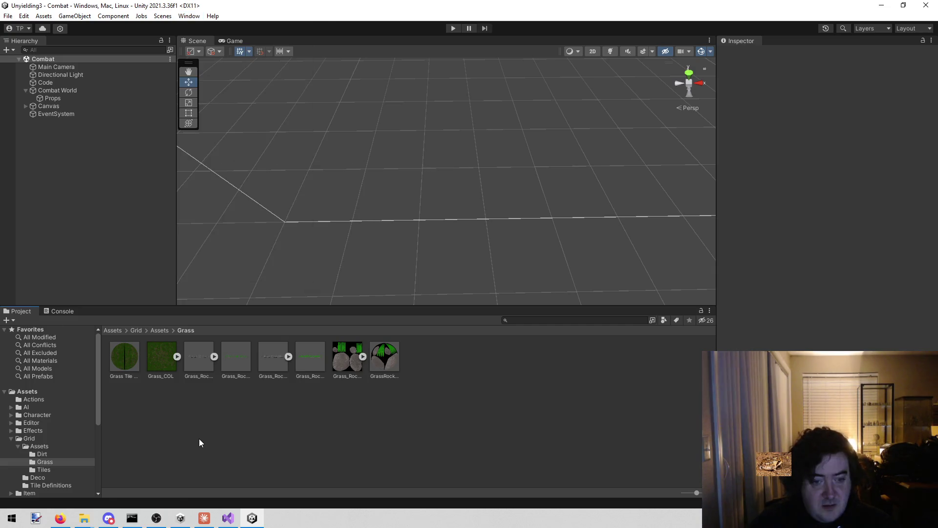
{"action": "right_click", "coordinate": [198, 438]}
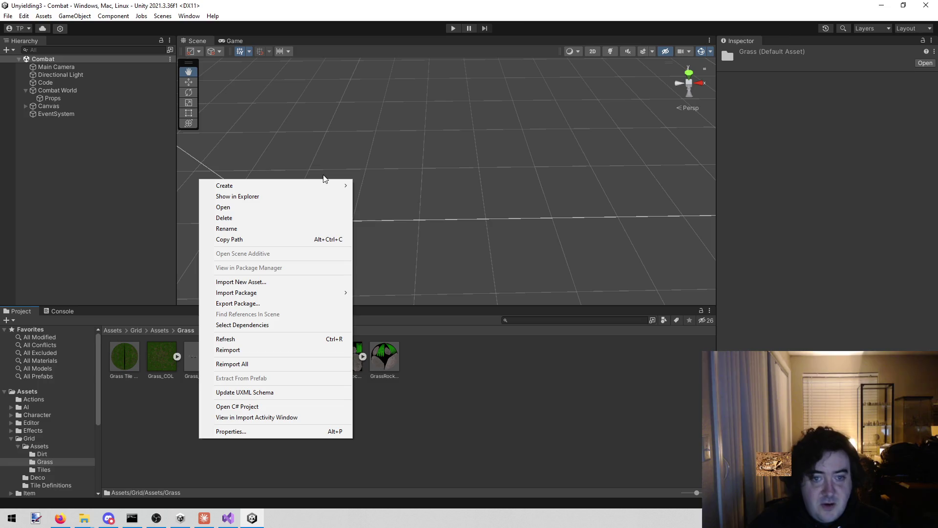
{"action": "mouse_move", "coordinate": [326, 186]}
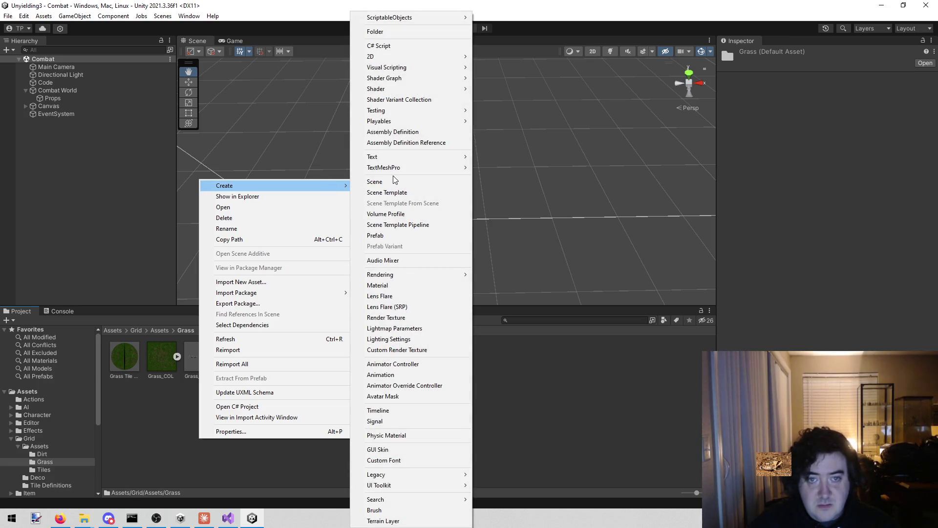
{"action": "mouse_move", "coordinate": [416, 79]}
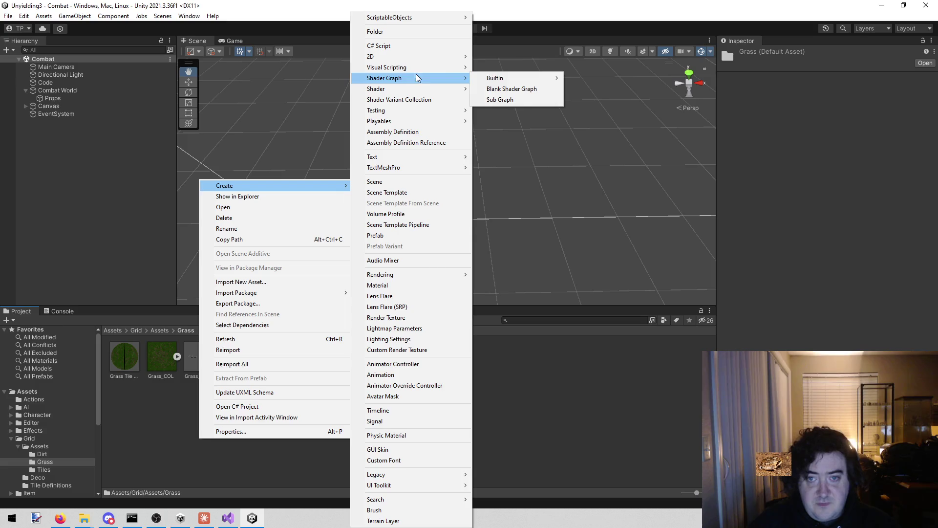
{"action": "mouse_move", "coordinate": [503, 78]}
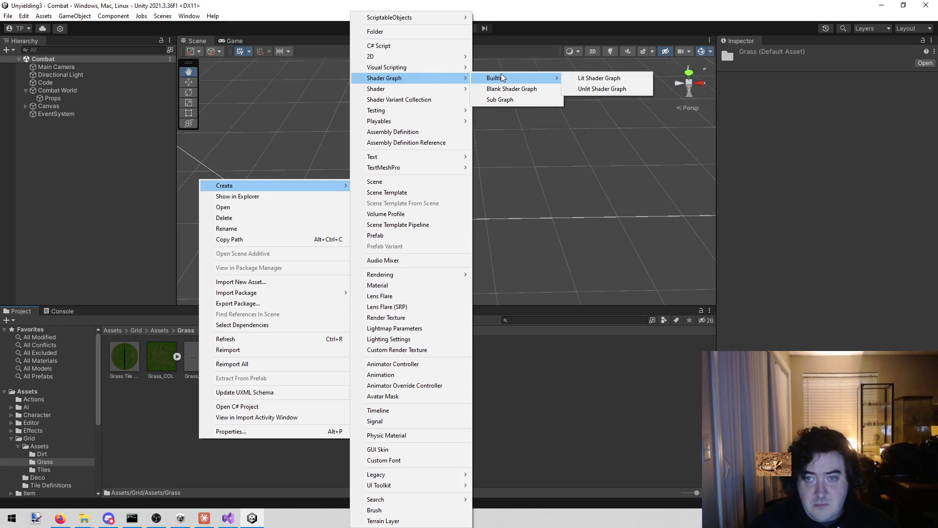
{"action": "left_click", "coordinate": [605, 89]}
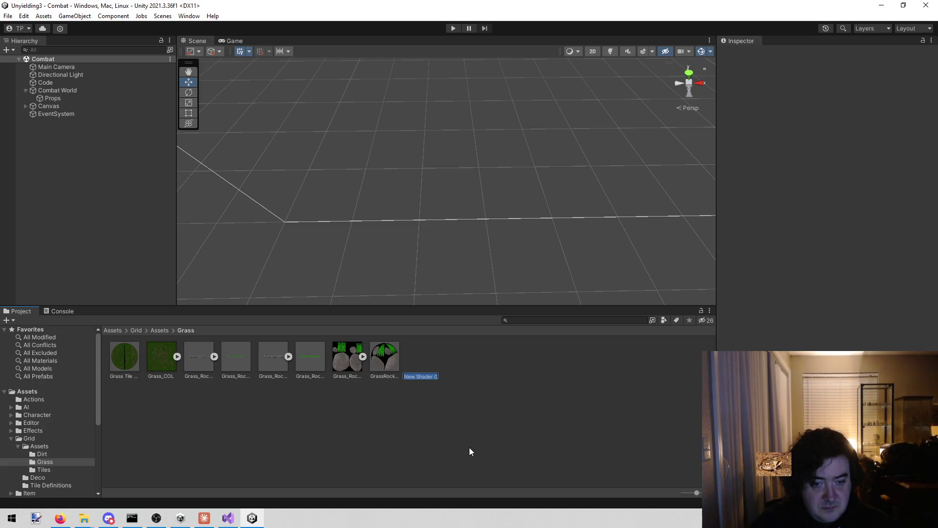
Name it GeoShader, move it into the Grid folder, and open it in Shader Graph
{"action": "type", "text": "Geo"}
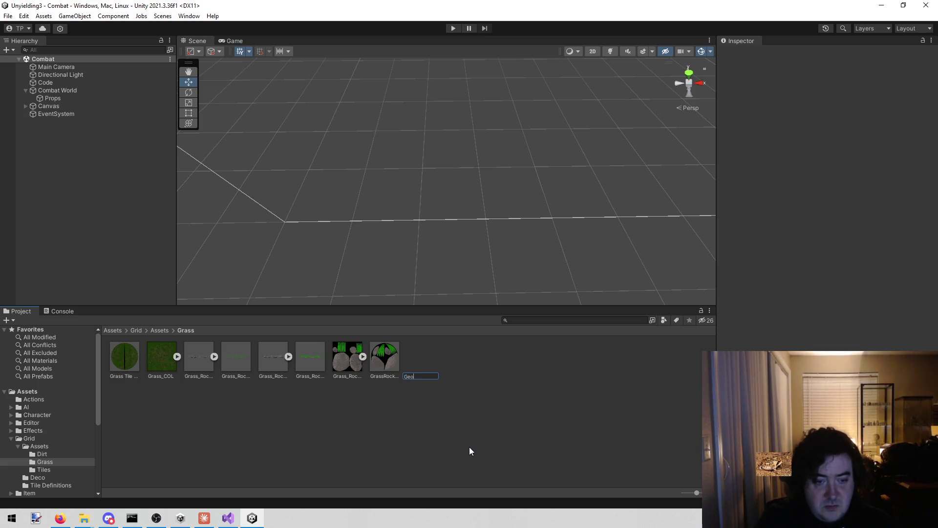
{"action": "type", "text": "Shader"}
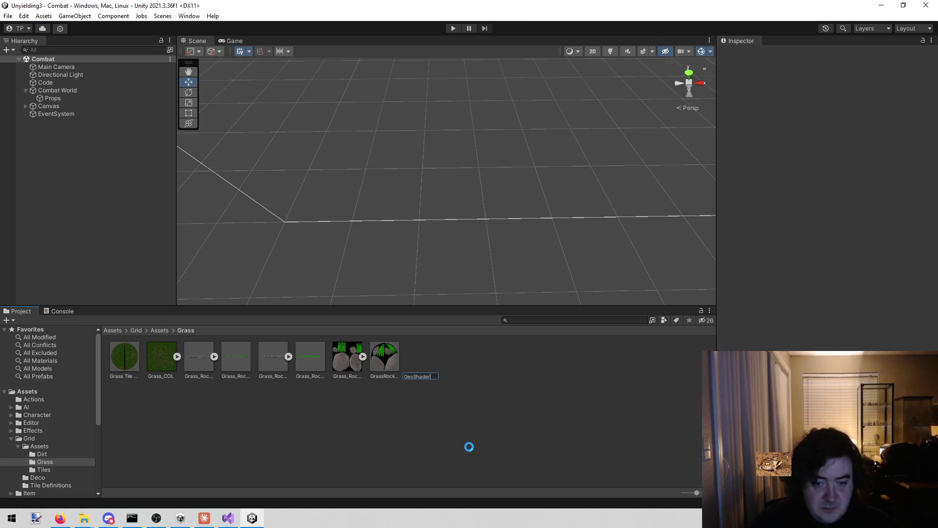
{"action": "left_click", "coordinate": [152, 451]}
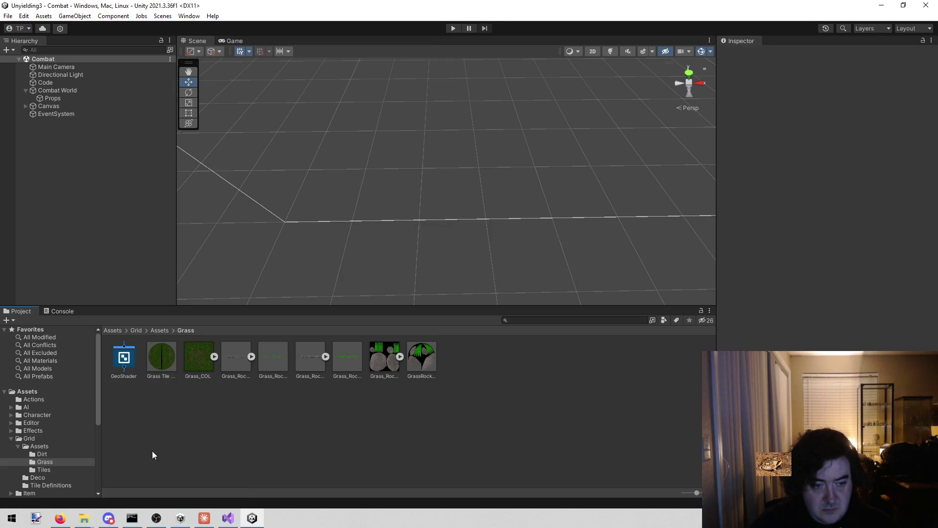
{"action": "mouse_move", "coordinate": [125, 372]}
{"action": "left_mouse_down"}
{"action": "mouse_move", "coordinate": [131, 356]}
{"action": "mouse_move", "coordinate": [63, 446]}
{"action": "mouse_move", "coordinate": [35, 439]}
{"action": "left_mouse_up"}
{"action": "left_click", "coordinate": [35, 439]}
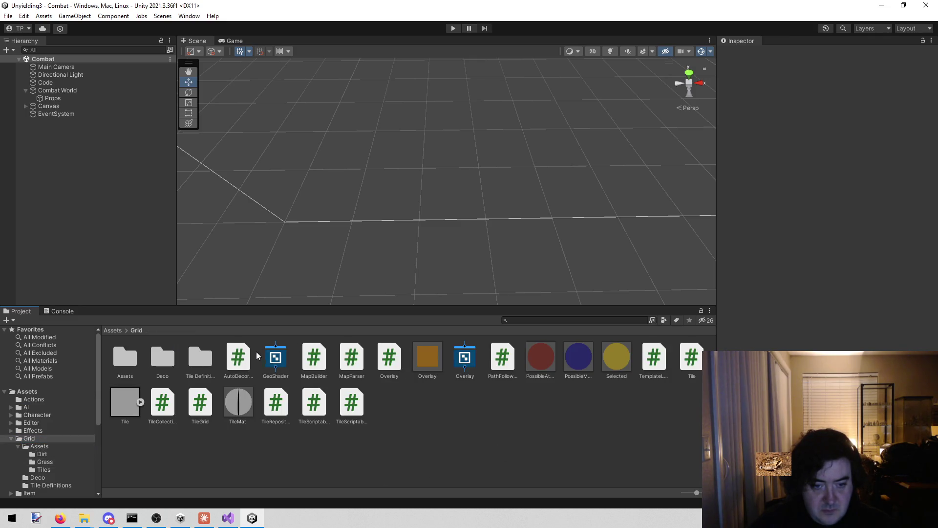
{"action": "left_click", "coordinate": [268, 357]}
{"action": "double_click", "coordinate": [268, 356]}
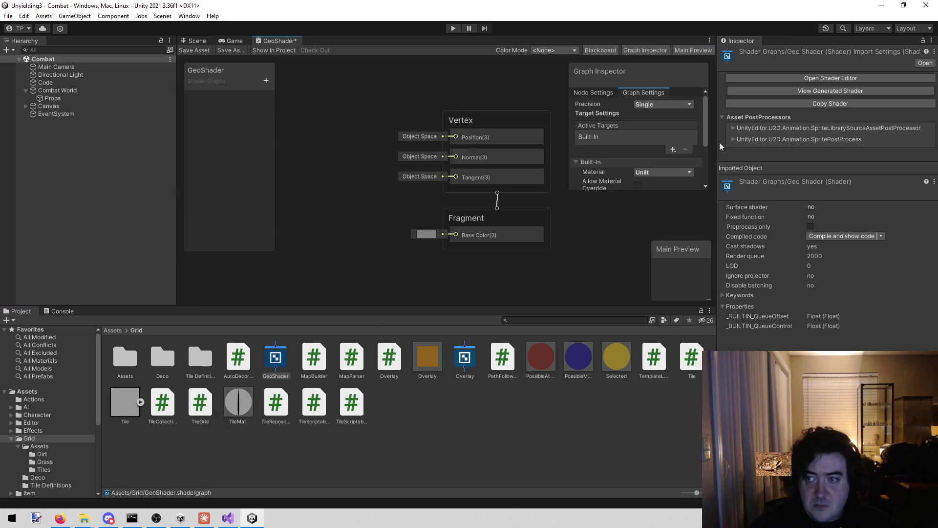
Add a Texture2D property to the GeoShader blackboard
{"action": "scroll", "coordinate": [359, 202], "scroll_direction": "up", "scroll_amount": 5}
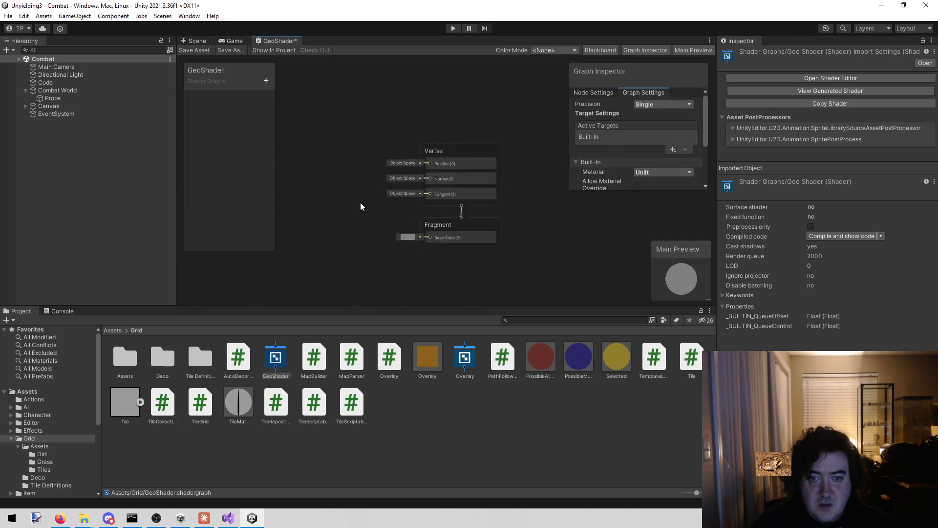
{"action": "mouse_move", "coordinate": [348, 191]}
{"action": "left_mouse_down"}
{"action": "mouse_move", "coordinate": [368, 193]}
{"action": "mouse_move", "coordinate": [401, 160]}
{"action": "mouse_move", "coordinate": [421, 155]}
{"action": "left_mouse_up"}
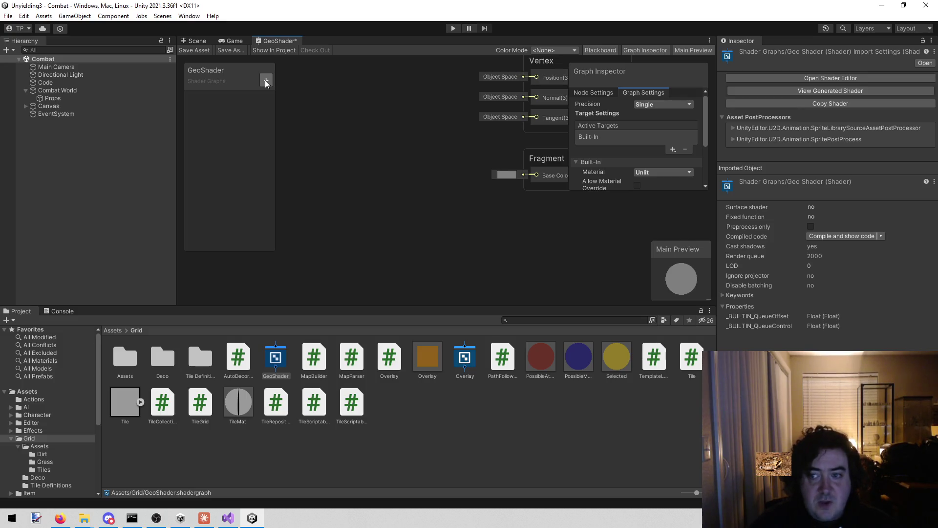
{"action": "left_click", "coordinate": [266, 83]}
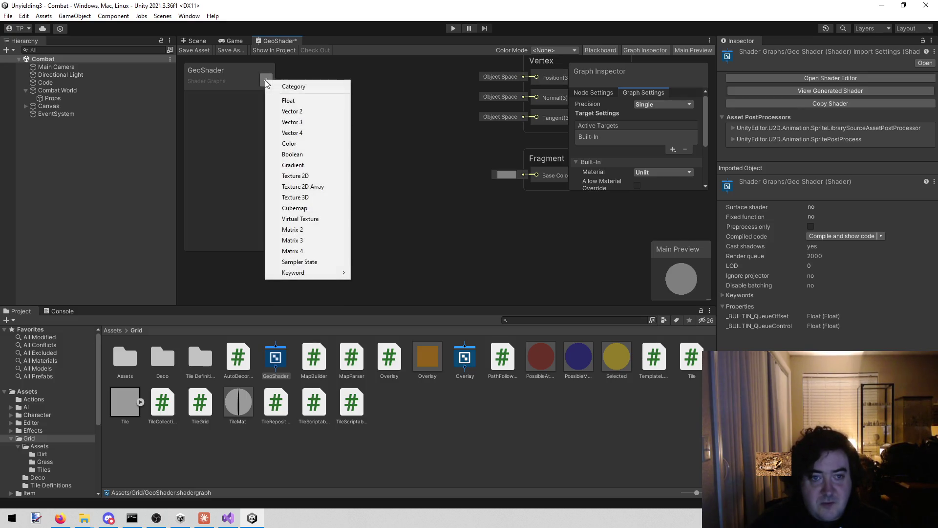
{"action": "left_click", "coordinate": [309, 175]}
{"action": "left_click", "coordinate": [357, 218]}
{"action": "right_click", "coordinate": [356, 221]}
{"action": "left_click", "coordinate": [318, 128]}
Drag the Texture2D property onto the canvas as a node on the left
{"action": "mouse_move", "coordinate": [331, 81]}
{"action": "left_mouse_down"}
{"action": "mouse_move", "coordinate": [370, 77]}
{"action": "mouse_move", "coordinate": [310, 180]}
{"action": "mouse_move", "coordinate": [302, 145]}
{"action": "left_mouse_up"}
{"action": "mouse_move", "coordinate": [211, 98]}
{"action": "left_mouse_down"}
{"action": "mouse_move", "coordinate": [356, 97]}
{"action": "mouse_move", "coordinate": [322, 209]}
{"action": "mouse_move", "coordinate": [327, 223]}
{"action": "left_mouse_up"}
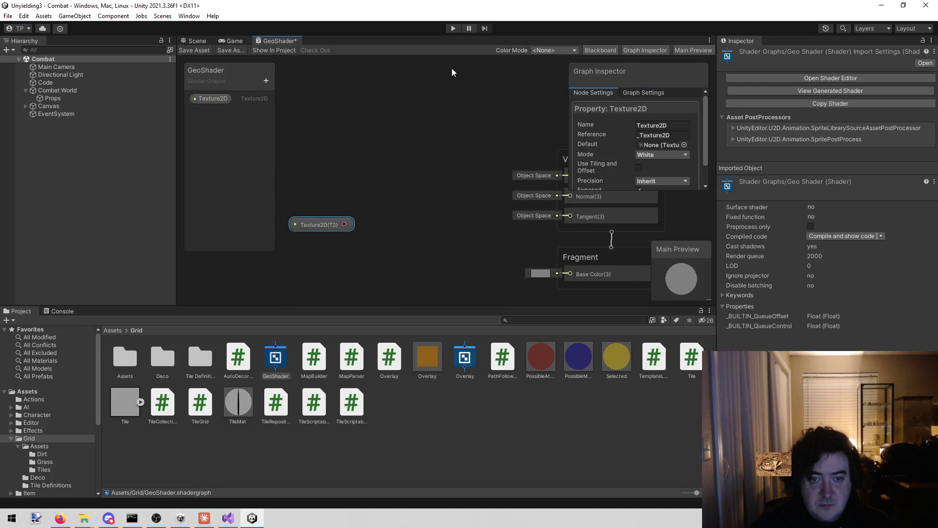
{"action": "left_click_drag", "start_coordinate": [451, 72], "coordinate": [558, 219]}
{"action": "mouse_move", "coordinate": [384, 134]}
{"action": "left_mouse_down"}
{"action": "mouse_move", "coordinate": [394, 143]}
{"action": "mouse_move", "coordinate": [432, 109]}
{"action": "left_mouse_up"}
{"action": "left_click_drag", "start_coordinate": [391, 167], "coordinate": [328, 167]}
{"action": "right_click", "coordinate": [412, 143]}
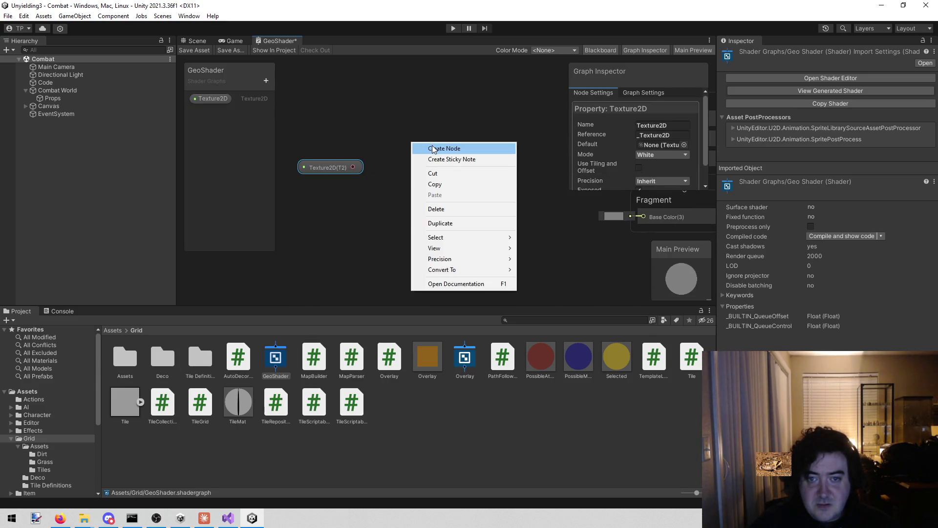
Add a Sample Texture 2D node by searching 'sam'
{"action": "left_click", "coordinate": [432, 145]}
{"action": "type", "text": "sam"}
{"action": "key", "text": "Up"}
{"action": "key", "text": "Up"}
{"action": "key", "text": "Up"}
{"action": "key", "text": "Up"}
{"action": "key", "text": "Up"}
{"action": "key", "text": "Return"}
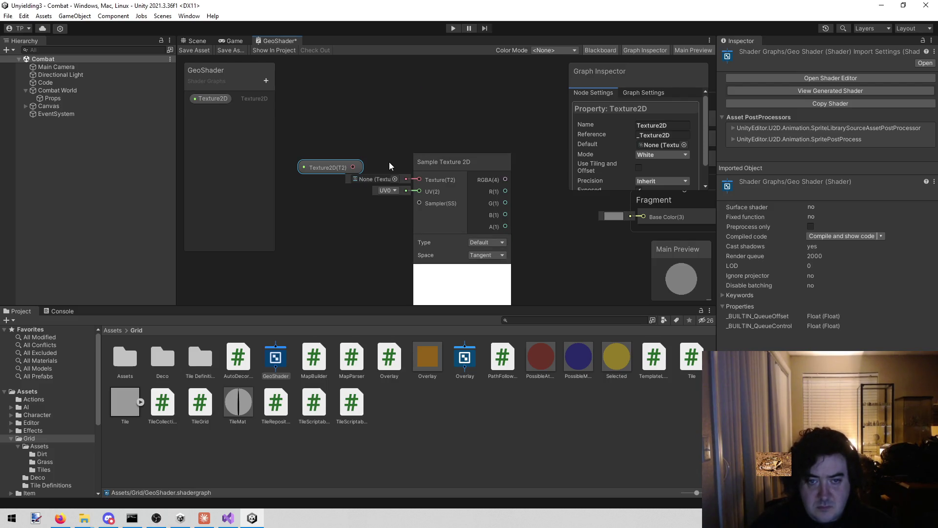
{"action": "mouse_move", "coordinate": [360, 163]}
{"action": "left_mouse_down"}
{"action": "mouse_move", "coordinate": [403, 176]}
{"action": "mouse_move", "coordinate": [352, 139]}
{"action": "mouse_move", "coordinate": [419, 179]}
{"action": "left_mouse_up"}
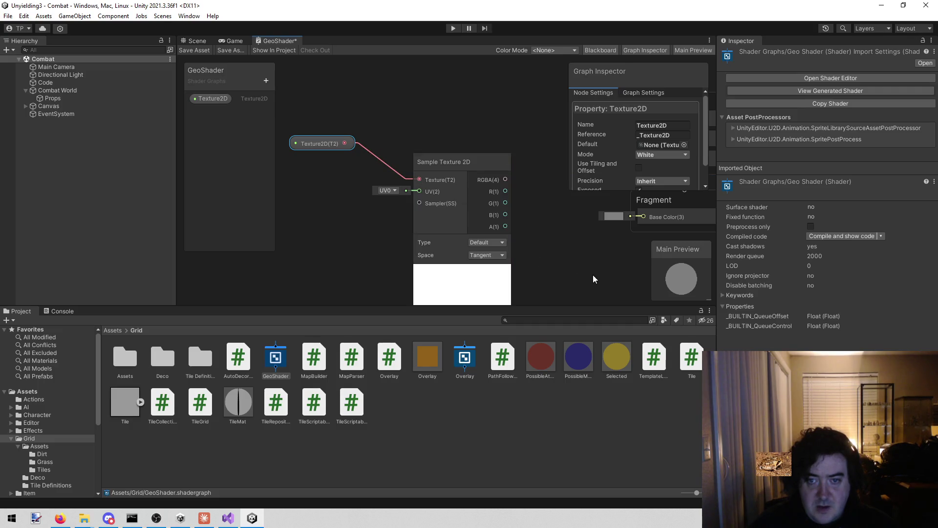
Wire the sampled RGBA into Fragment Base Color and arrange the texture nodes
{"action": "right_click", "coordinate": [565, 258]}
{"action": "left_click", "coordinate": [558, 236]}
{"action": "left_click_drag", "start_coordinate": [558, 233], "coordinate": [455, 220]}
{"action": "left_click_drag", "start_coordinate": [403, 166], "coordinate": [525, 207]}
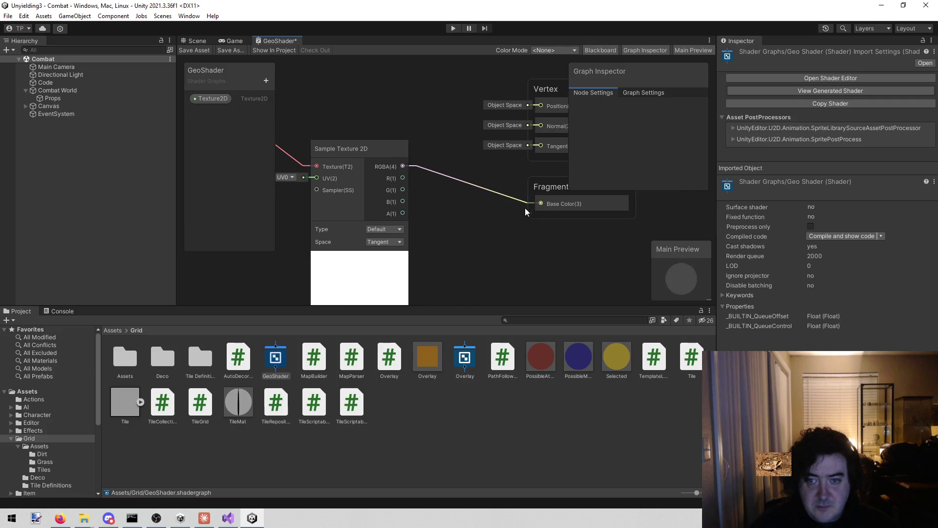
{"action": "left_click_drag", "start_coordinate": [463, 248], "coordinate": [585, 248]}
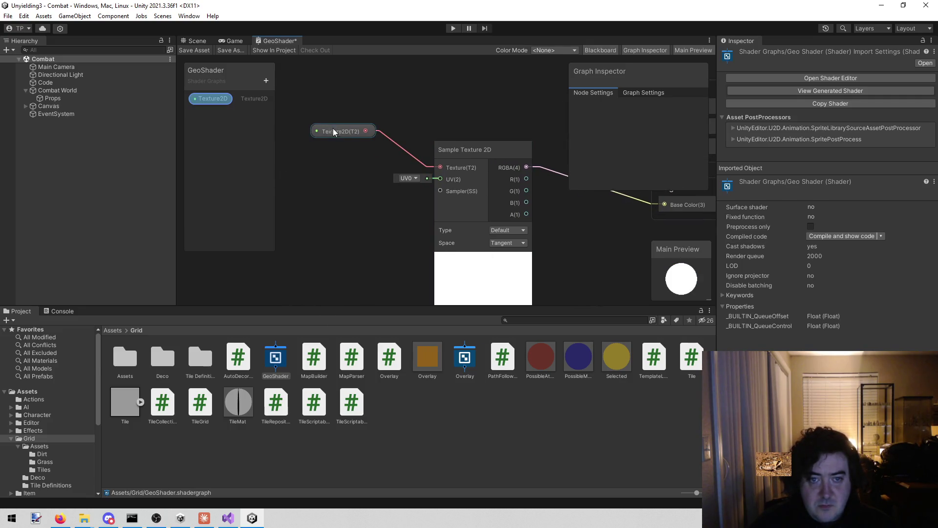
{"action": "left_click_drag", "start_coordinate": [333, 130], "coordinate": [302, 112]}
{"action": "left_click_drag", "start_coordinate": [500, 148], "coordinate": [392, 149]}
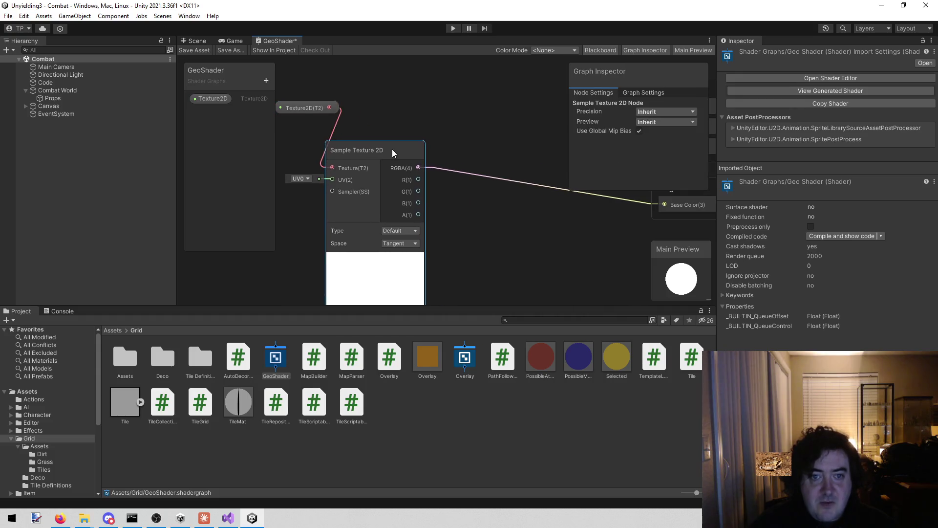
{"action": "left_click_drag", "start_coordinate": [378, 115], "coordinate": [432, 116]}
{"action": "left_click_drag", "start_coordinate": [369, 110], "coordinate": [344, 110]}
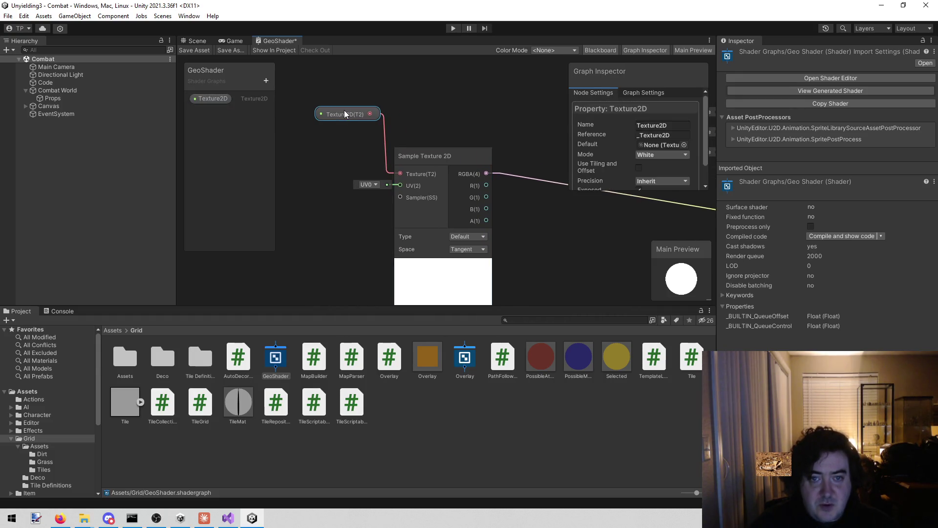
{"action": "left_click", "coordinate": [266, 79]}
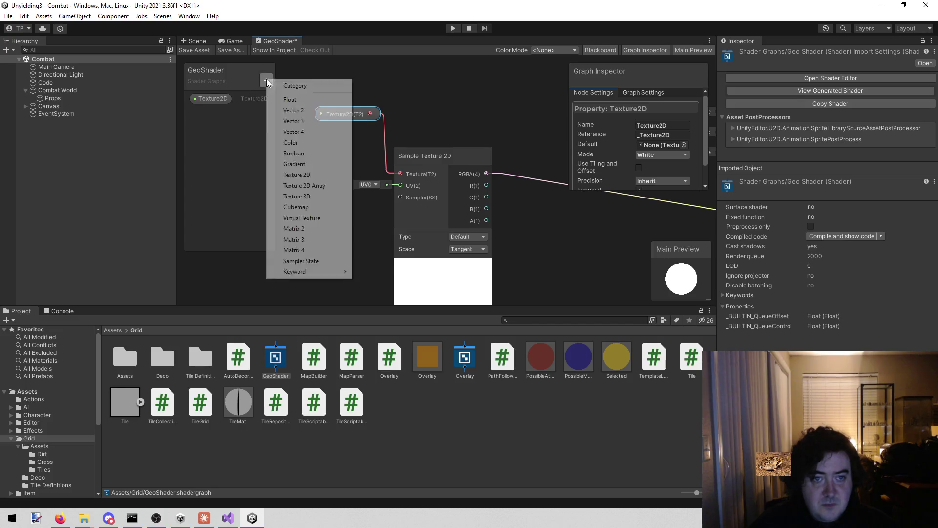
Add a Float property named Control to the blackboard
{"action": "left_click", "coordinate": [311, 101]}
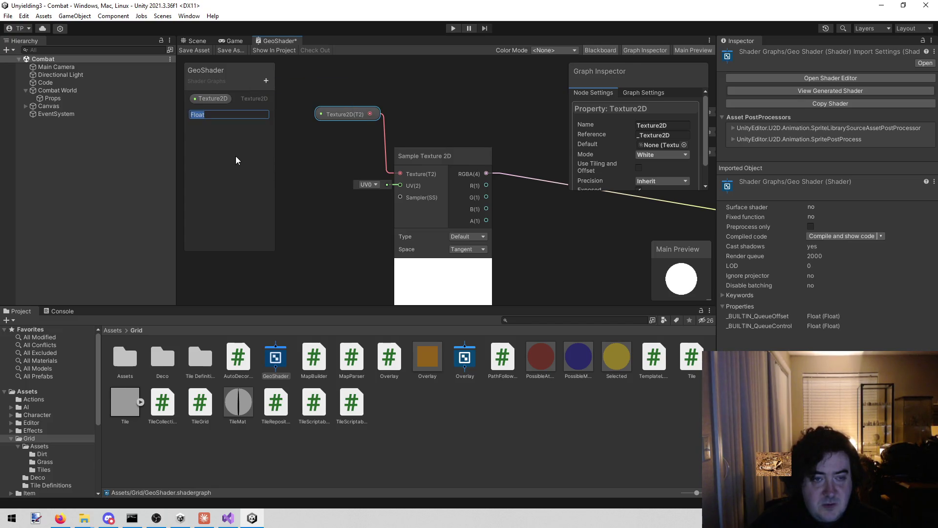
{"action": "type", "text": "Control"}
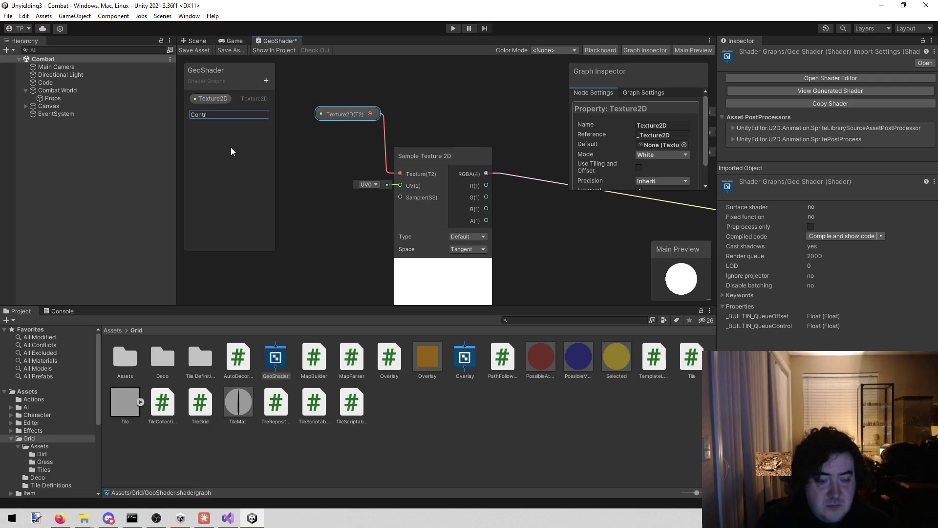
{"action": "key", "text": "Return"}
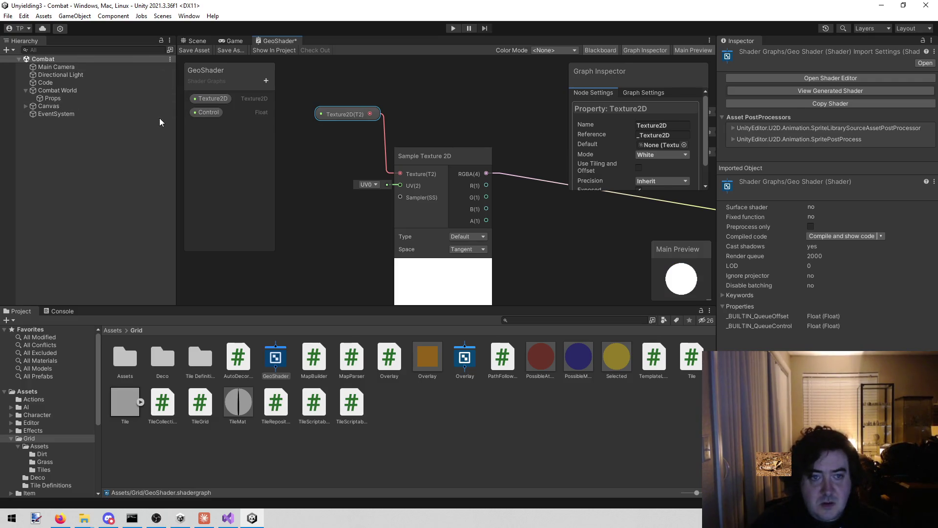
{"action": "left_click", "coordinate": [219, 115]}
Review the Texture2D property's settings, then reposition the graph view
{"action": "left_click", "coordinate": [217, 100]}
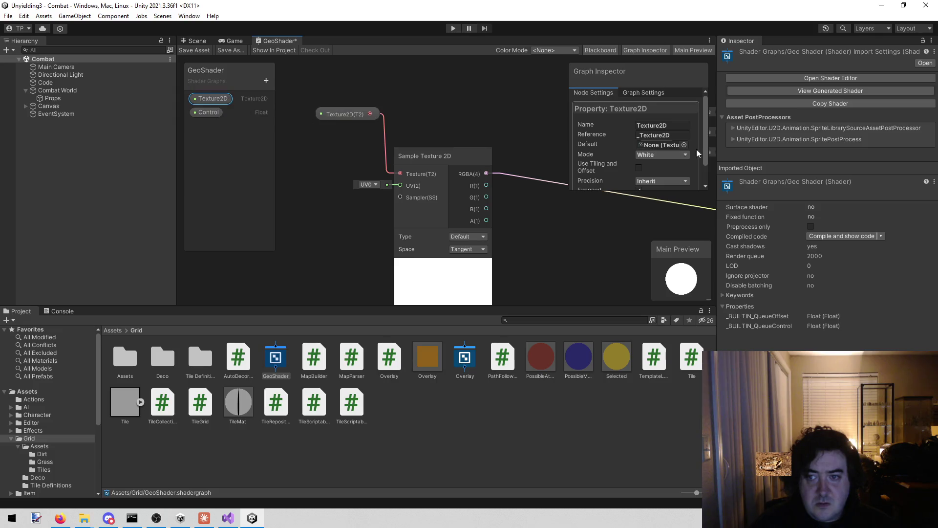
{"action": "left_click", "coordinate": [689, 125]}
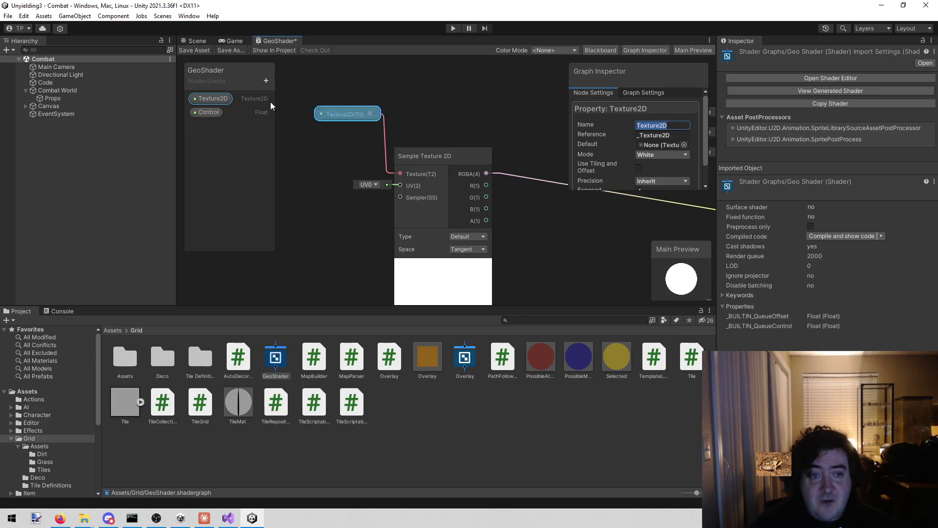
{"action": "left_click", "coordinate": [263, 135]}
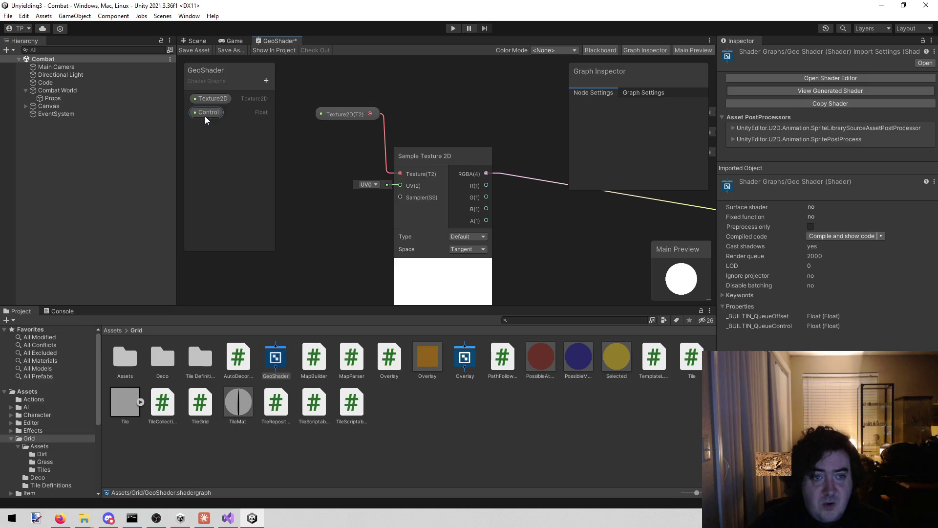
{"action": "left_click_drag", "start_coordinate": [524, 234], "coordinate": [464, 213]}
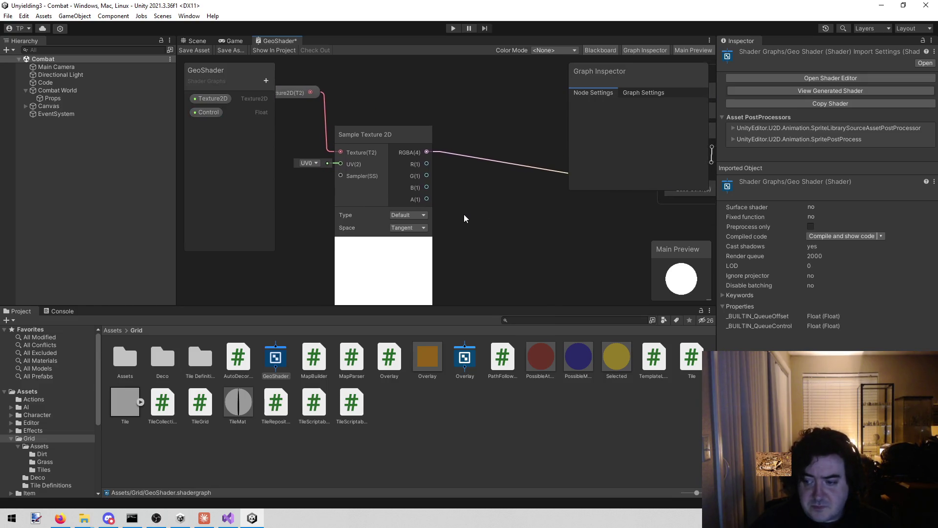
{"action": "scroll", "coordinate": [478, 213], "scroll_direction": "down", "scroll_amount": 5}
{"action": "scroll", "coordinate": [450, 182], "scroll_direction": "up", "scroll_amount": 4}
{"action": "mouse_move", "coordinate": [457, 189]}
{"action": "left_mouse_down"}
{"action": "mouse_move", "coordinate": [465, 188]}
{"action": "mouse_move", "coordinate": [445, 186]}
{"action": "mouse_move", "coordinate": [435, 203]}
{"action": "mouse_move", "coordinate": [396, 167]}
{"action": "mouse_move", "coordinate": [404, 189]}
{"action": "mouse_move", "coordinate": [429, 192]}
{"action": "mouse_move", "coordinate": [407, 218]}
{"action": "mouse_move", "coordinate": [388, 220]}
{"action": "left_mouse_up"}
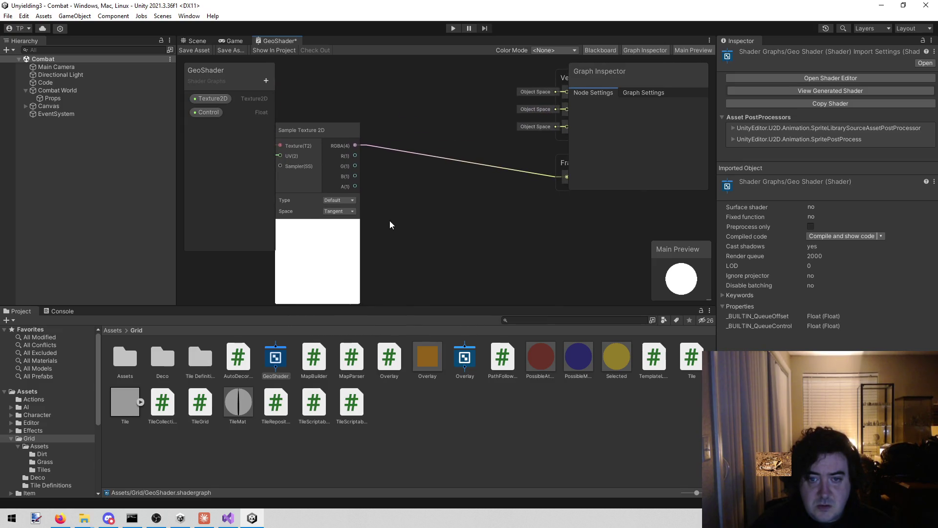
{"action": "right_click", "coordinate": [416, 236]}
{"action": "left_click", "coordinate": [450, 242]}
{"action": "type", "text": "color"}
{"action": "key", "text": "Return"}
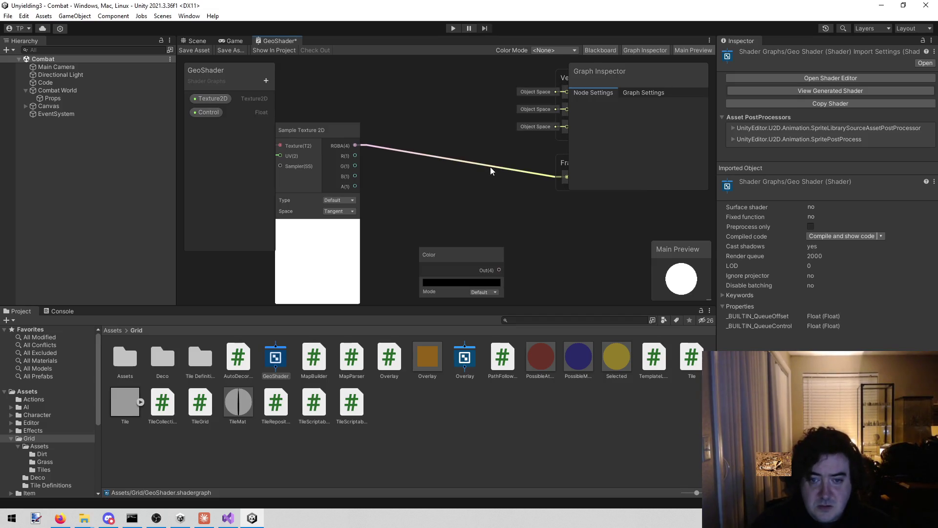
{"action": "left_click", "coordinate": [440, 283]}
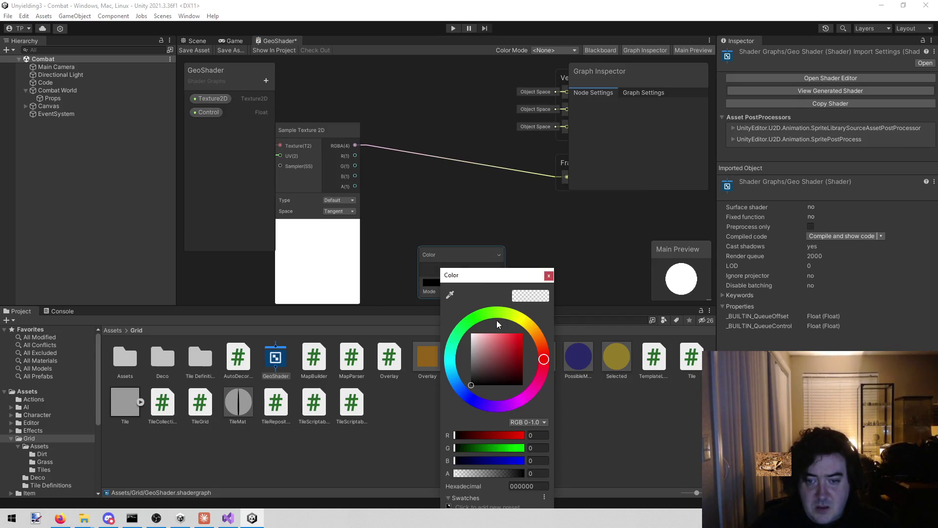
{"action": "left_click_drag", "start_coordinate": [476, 380], "coordinate": [466, 349]}
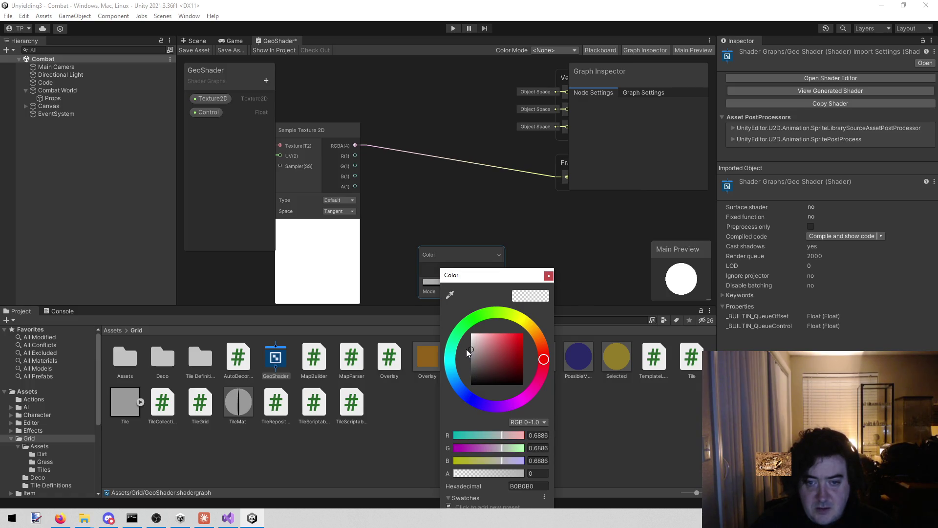
{"action": "left_click", "coordinate": [549, 275]}
{"action": "mouse_move", "coordinate": [423, 187]}
{"action": "left_mouse_down"}
{"action": "mouse_move", "coordinate": [450, 190]}
{"action": "mouse_move", "coordinate": [456, 146]}
{"action": "mouse_move", "coordinate": [428, 208]}
{"action": "mouse_move", "coordinate": [374, 198]}
{"action": "mouse_move", "coordinate": [473, 203]}
{"action": "left_mouse_up"}
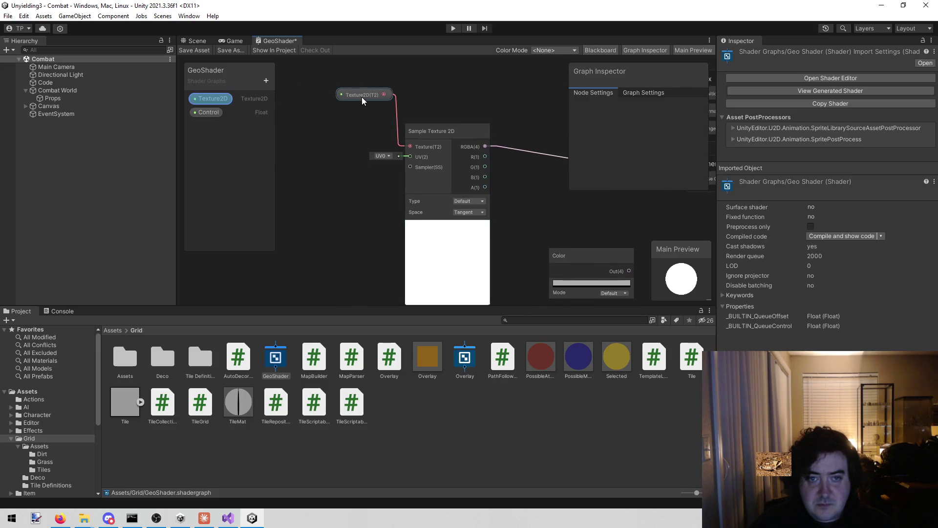
{"action": "left_click_drag", "start_coordinate": [361, 97], "coordinate": [311, 129]}
{"action": "left_click_drag", "start_coordinate": [461, 165], "coordinate": [397, 171]}
{"action": "left_click", "coordinate": [409, 138]}
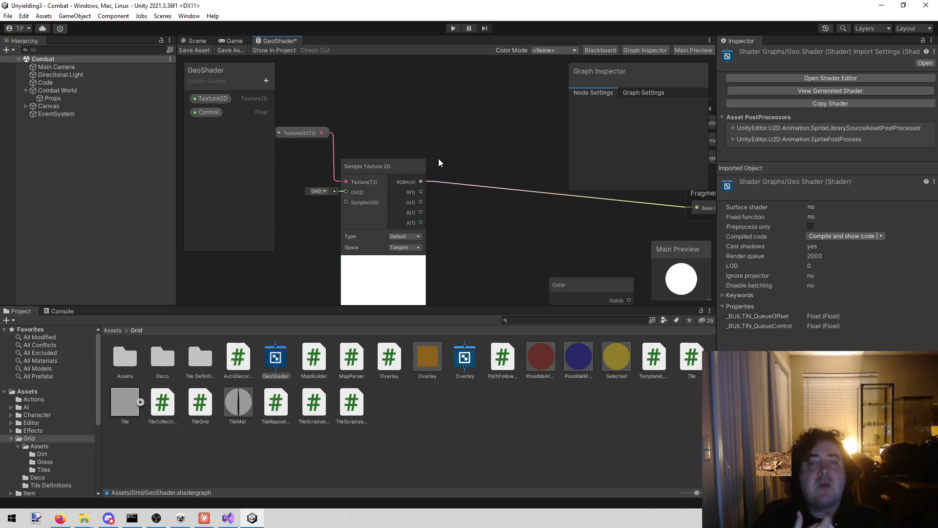
{"action": "mouse_move", "coordinate": [508, 139]}
{"action": "left_mouse_down"}
{"action": "mouse_move", "coordinate": [439, 102]}
{"action": "mouse_move", "coordinate": [403, 119]}
{"action": "mouse_move", "coordinate": [433, 152]}
{"action": "left_mouse_up"}
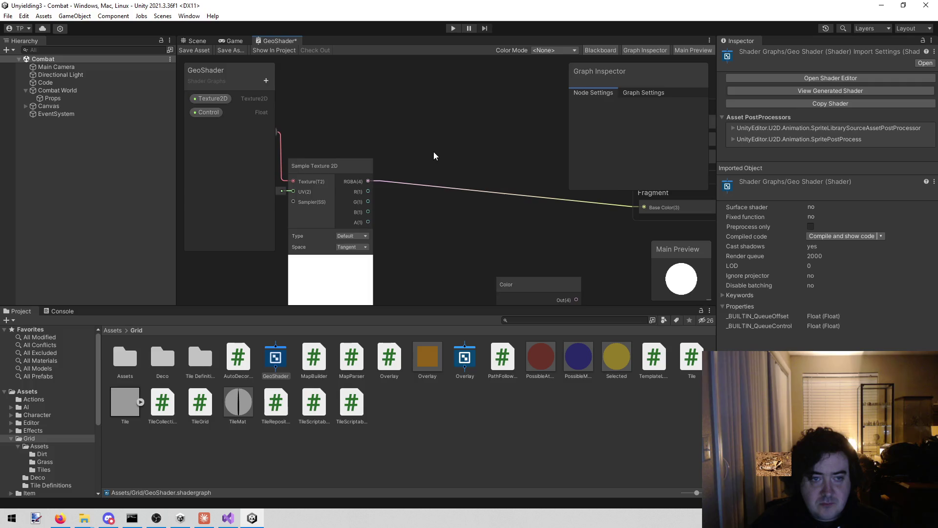
{"action": "right_click", "coordinate": [408, 109]}
Place a Control property node on the graph, discarding a first One Minus node
{"action": "left_click", "coordinate": [428, 115]}
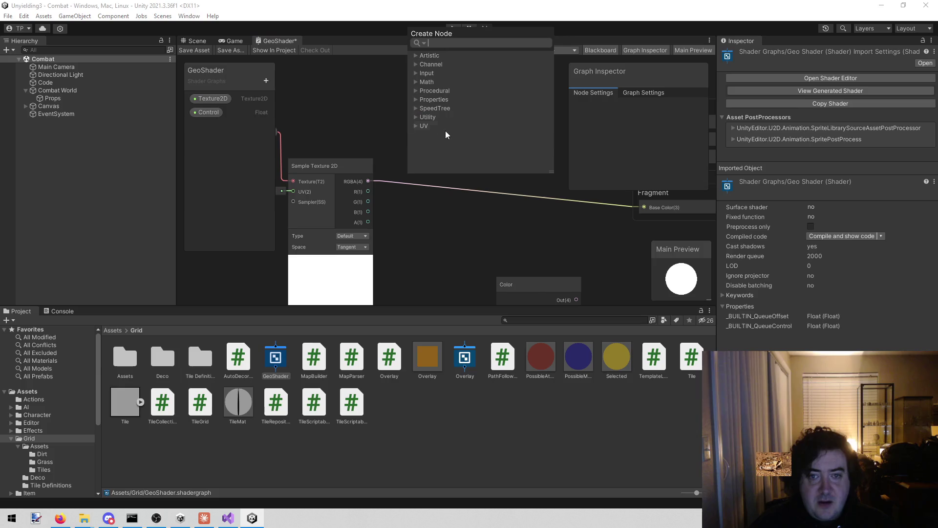
{"action": "type", "text": "one minus"}
{"action": "key", "text": "Return"}
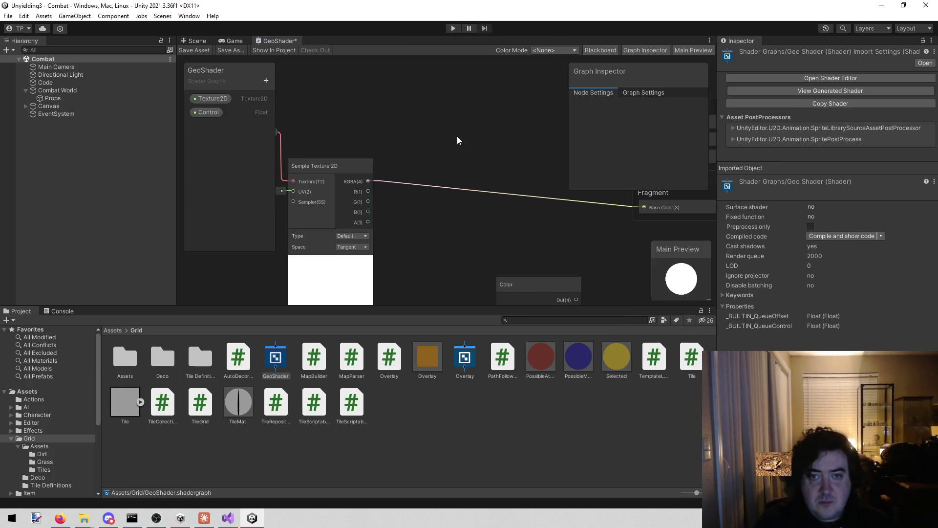
{"action": "left_click_drag", "start_coordinate": [474, 124], "coordinate": [441, 98]}
{"action": "scroll", "coordinate": [416, 227], "scroll_direction": "up", "scroll_amount": 2}
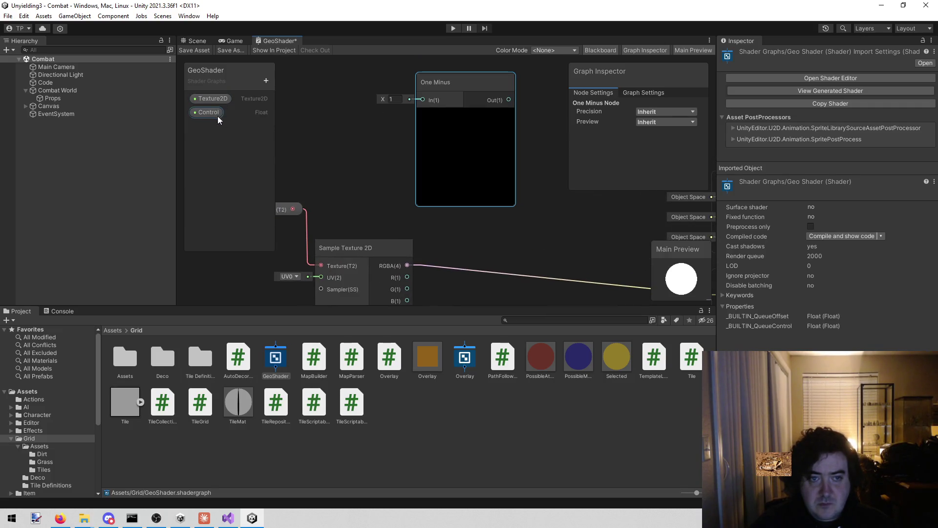
{"action": "left_click_drag", "start_coordinate": [307, 162], "coordinate": [363, 173]}
{"action": "mouse_move", "coordinate": [208, 112]}
{"action": "left_mouse_down"}
{"action": "mouse_move", "coordinate": [383, 130]}
{"action": "mouse_move", "coordinate": [506, 113]}
{"action": "mouse_move", "coordinate": [468, 106]}
{"action": "mouse_move", "coordinate": [436, 133]}
{"action": "left_mouse_up"}
{"action": "left_click", "coordinate": [403, 198]}
{"action": "left_click_drag", "start_coordinate": [404, 198], "coordinate": [394, 183]}
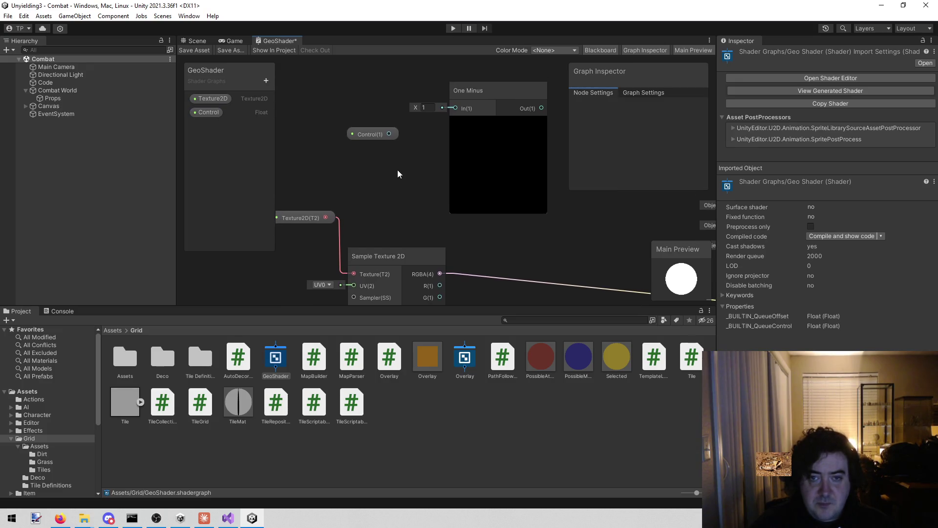
{"action": "left_click", "coordinate": [371, 139]}
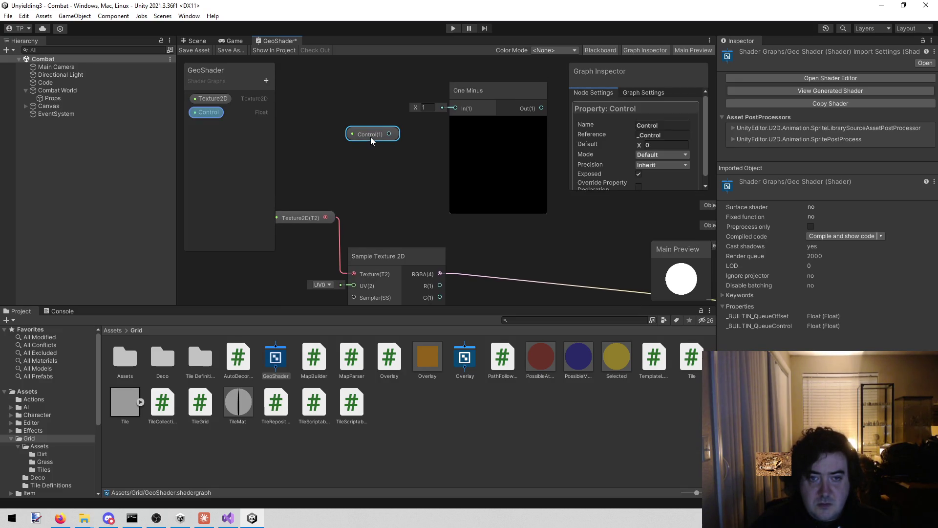
{"action": "left_click", "coordinate": [498, 86]}
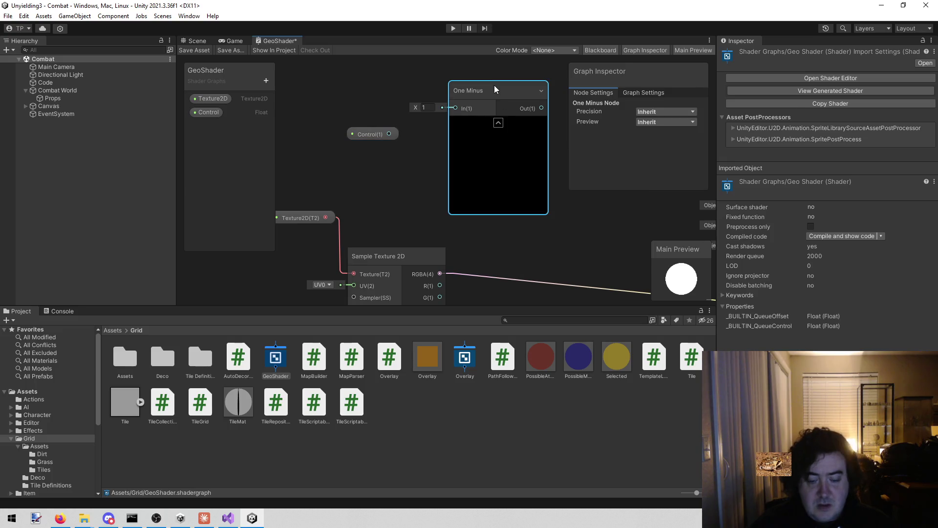
{"action": "key", "text": "Delete"}
Add a Multiply node multiplying Control (A) by the texture RGBA (B)
{"action": "left_click_drag", "start_coordinate": [471, 133], "coordinate": [431, 106]}
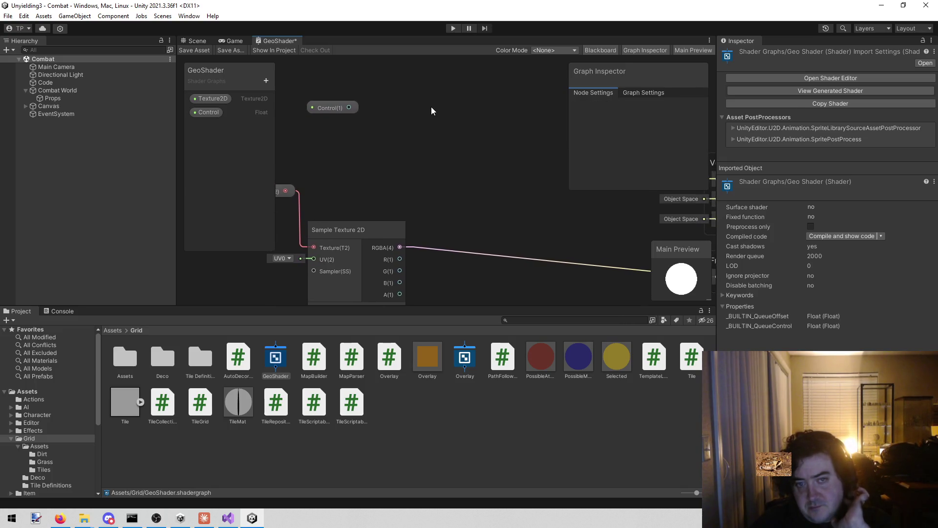
{"action": "right_click", "coordinate": [466, 89]}
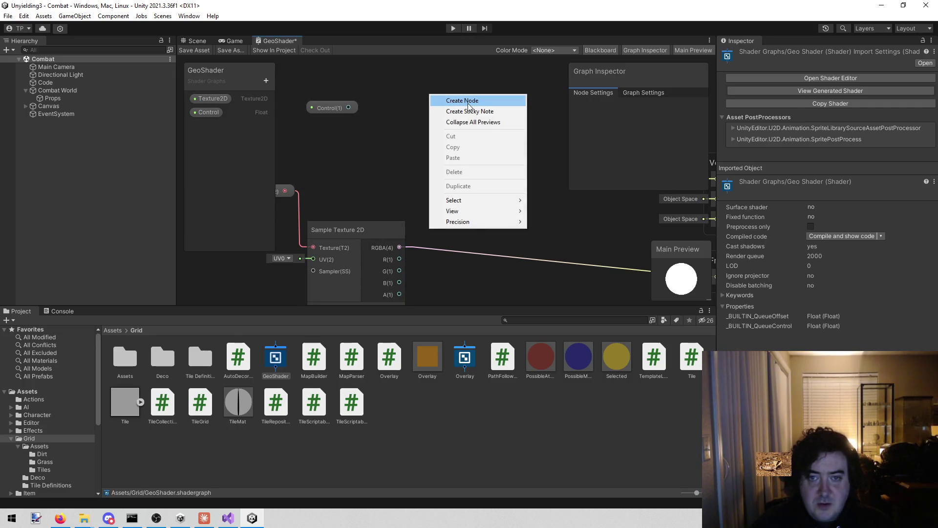
{"action": "left_click", "coordinate": [468, 100]}
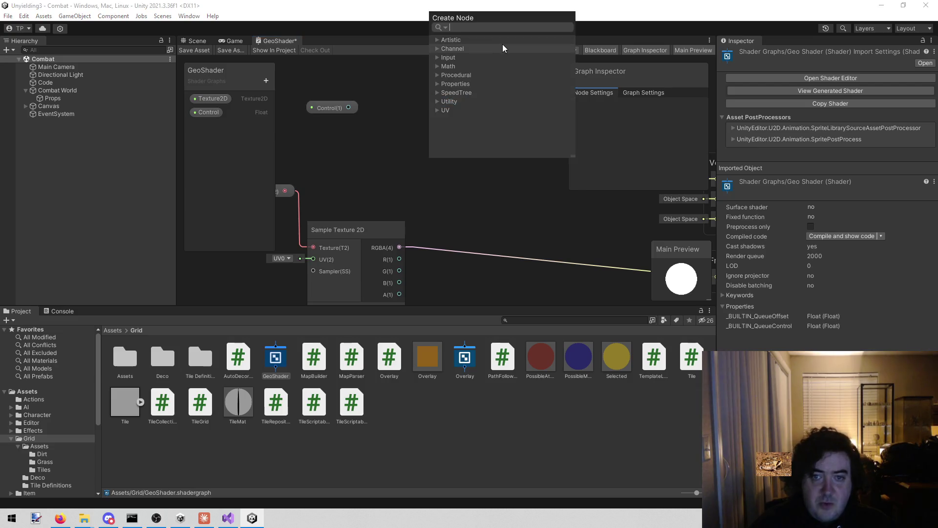
{"action": "type", "text": "mult"}
{"action": "key", "text": "Return"}
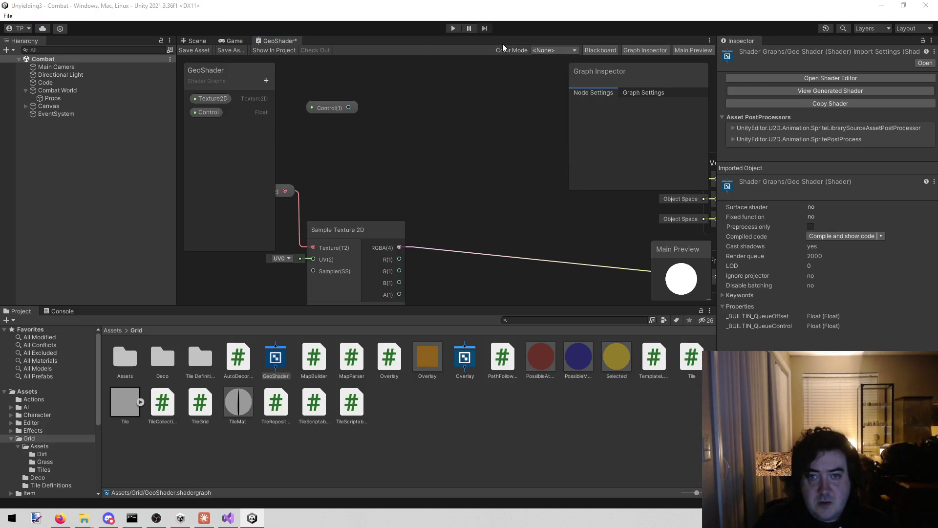
{"action": "left_click_drag", "start_coordinate": [348, 107], "coordinate": [437, 131]}
{"action": "left_click_drag", "start_coordinate": [401, 246], "coordinate": [438, 143]}
Remove an accidentally added sticky note from the graph
{"action": "mouse_move", "coordinate": [564, 218]}
{"action": "left_mouse_down"}
{"action": "mouse_move", "coordinate": [415, 57]}
{"action": "mouse_move", "coordinate": [474, 168]}
{"action": "left_mouse_up"}
{"action": "right_click", "coordinate": [476, 199]}
{"action": "left_click", "coordinate": [503, 212]}
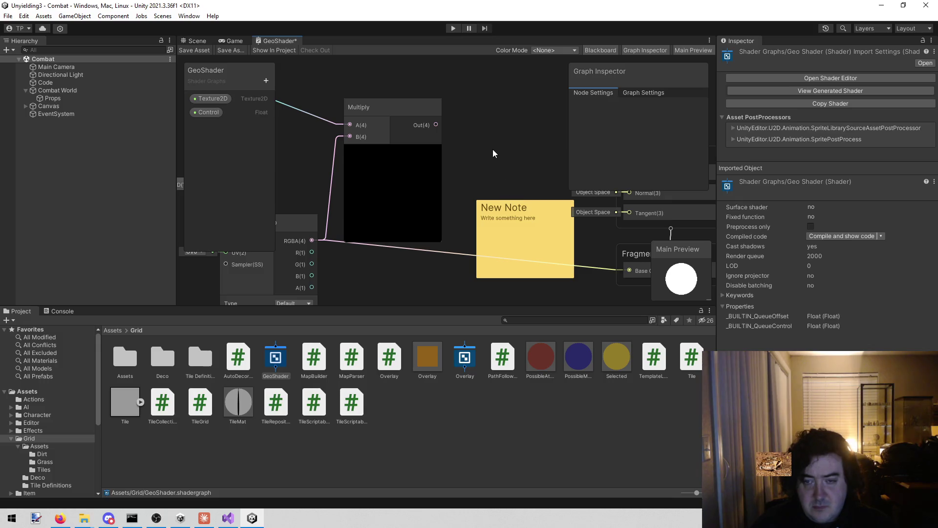
{"action": "right_click", "coordinate": [500, 234]}
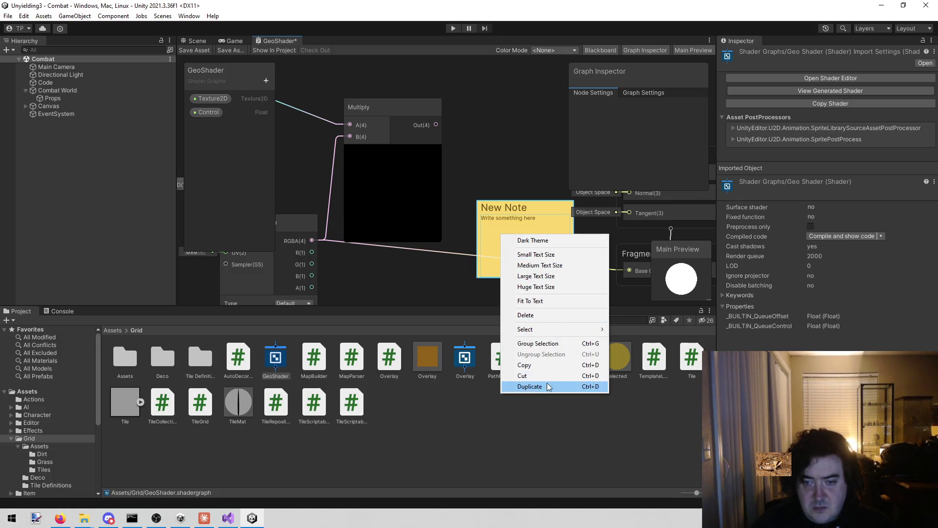
{"action": "left_click", "coordinate": [536, 224]}
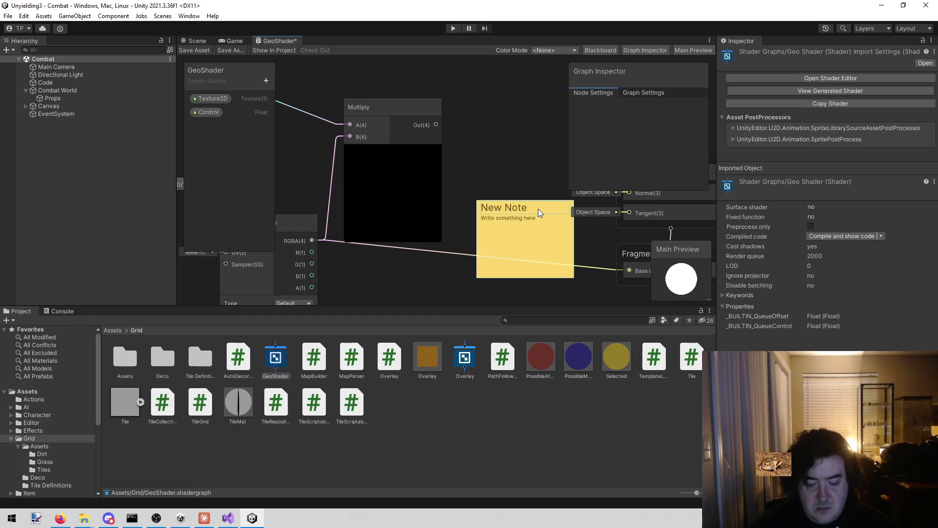
{"action": "key", "text": "Delete"}
Add an Add node fed by the Multiply result, and reposition the Color node
{"action": "right_click", "coordinate": [485, 169]}
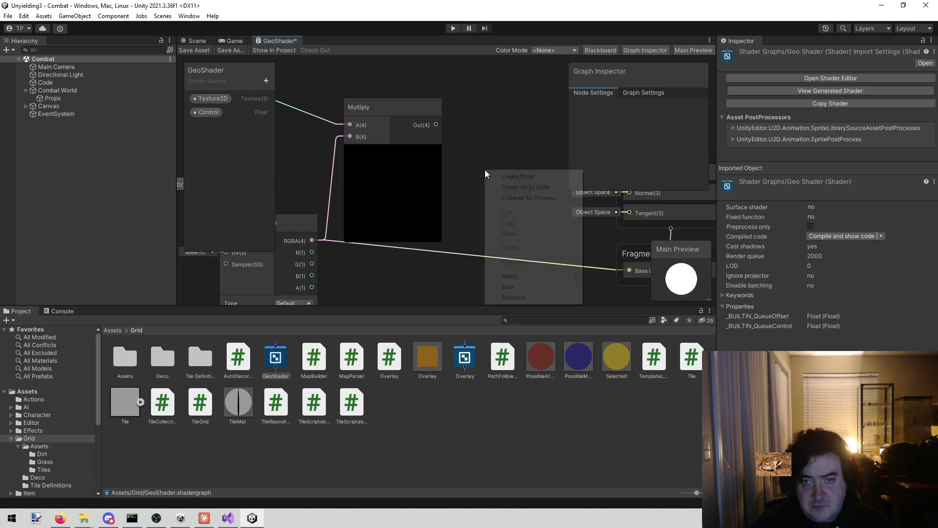
{"action": "left_click", "coordinate": [504, 177]}
{"action": "type", "text": "ad"}
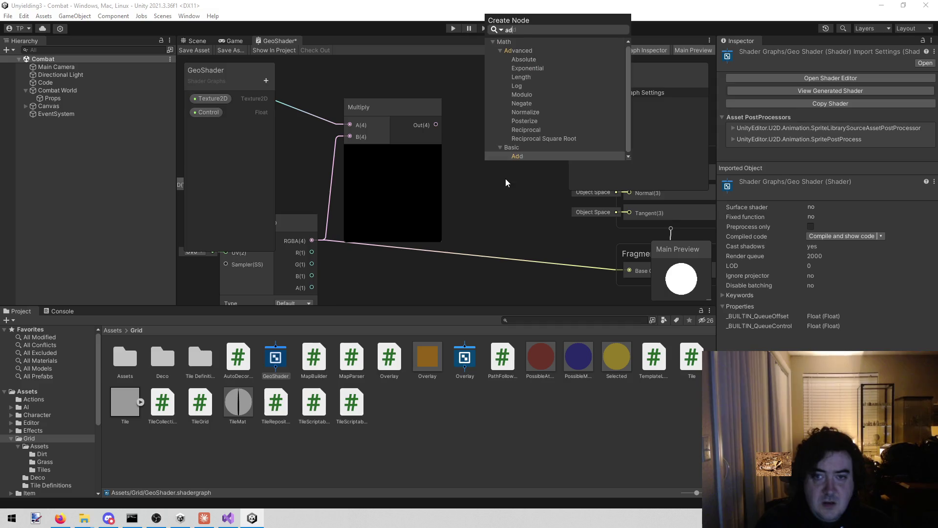
{"action": "type", "text": "d"}
{"action": "key", "text": "Return"}
{"action": "left_click_drag", "start_coordinate": [438, 120], "coordinate": [499, 202]}
{"action": "mouse_move", "coordinate": [379, 292]}
{"action": "left_mouse_down"}
{"action": "mouse_move", "coordinate": [423, 206]}
{"action": "mouse_move", "coordinate": [411, 105]}
{"action": "left_mouse_up"}
{"action": "left_click_drag", "start_coordinate": [521, 200], "coordinate": [413, 226]}
{"action": "left_click_drag", "start_coordinate": [434, 176], "coordinate": [388, 112]}
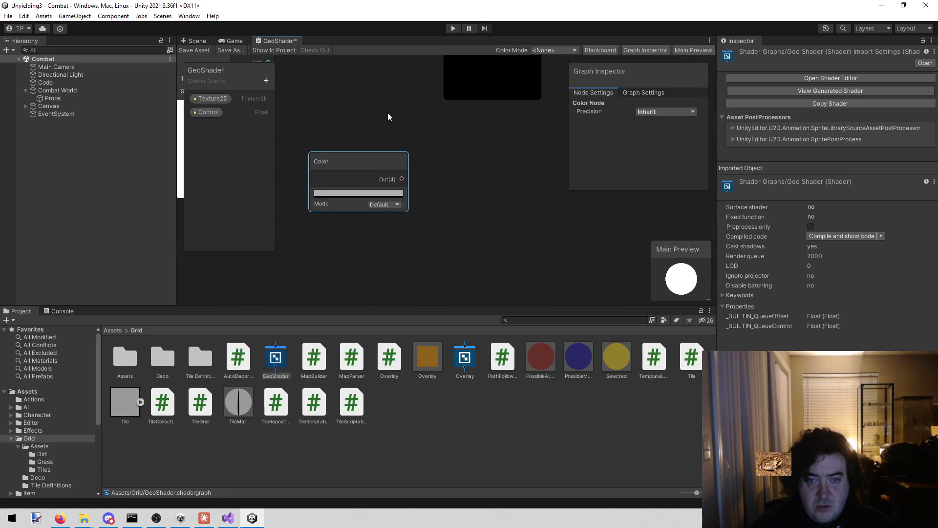
Add a One Minus node fed by a second Control node
{"action": "right_click", "coordinate": [379, 257]}
{"action": "left_click", "coordinate": [426, 262]}
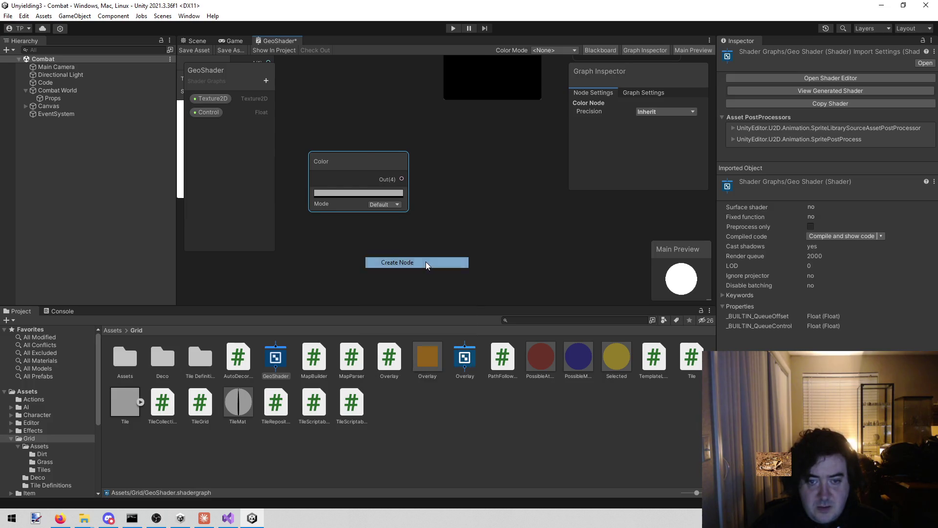
{"action": "type", "text": "on"}
{"action": "key", "text": "Down"}
{"action": "key", "text": "Down"}
{"action": "key", "text": "Down"}
{"action": "key", "text": "Return"}
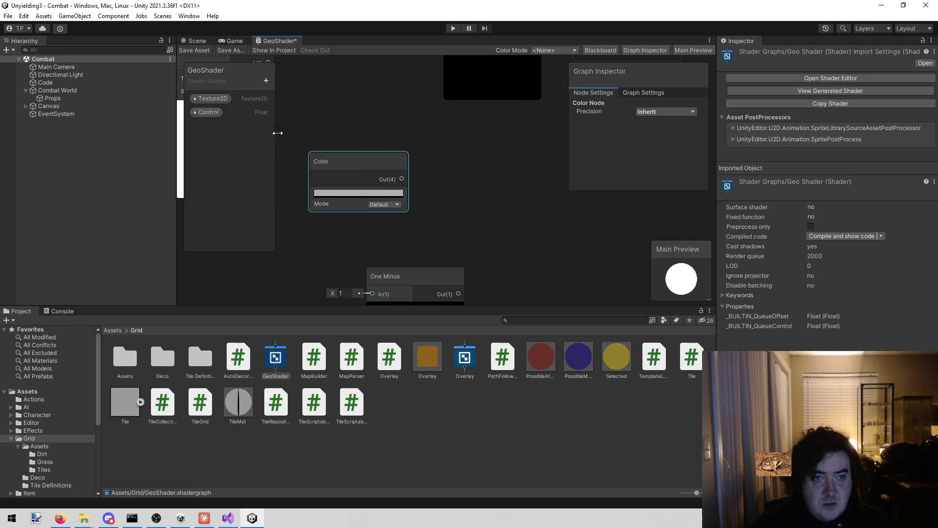
{"action": "left_click_drag", "start_coordinate": [209, 112], "coordinate": [349, 228]}
{"action": "mouse_move", "coordinate": [466, 207]}
{"action": "left_mouse_down"}
{"action": "mouse_move", "coordinate": [428, 111]}
{"action": "mouse_move", "coordinate": [420, 119]}
{"action": "mouse_move", "coordinate": [439, 122]}
{"action": "left_mouse_up"}
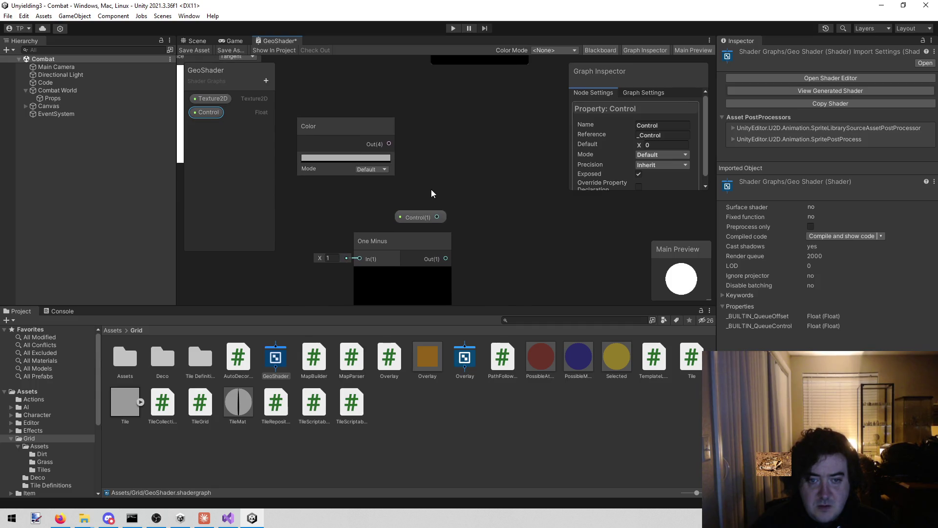
{"action": "mouse_move", "coordinate": [427, 217]}
{"action": "left_mouse_down"}
{"action": "mouse_move", "coordinate": [309, 221]}
{"action": "mouse_move", "coordinate": [347, 255]}
{"action": "left_mouse_up"}
{"action": "mouse_move", "coordinate": [416, 169]}
{"action": "left_mouse_down"}
{"action": "mouse_move", "coordinate": [368, 239]}
{"action": "mouse_move", "coordinate": [406, 201]}
{"action": "left_mouse_up"}
Multiply Color by the One Minus output and feed the result into Add B
{"action": "right_click", "coordinate": [452, 189]}
{"action": "left_click", "coordinate": [483, 194]}
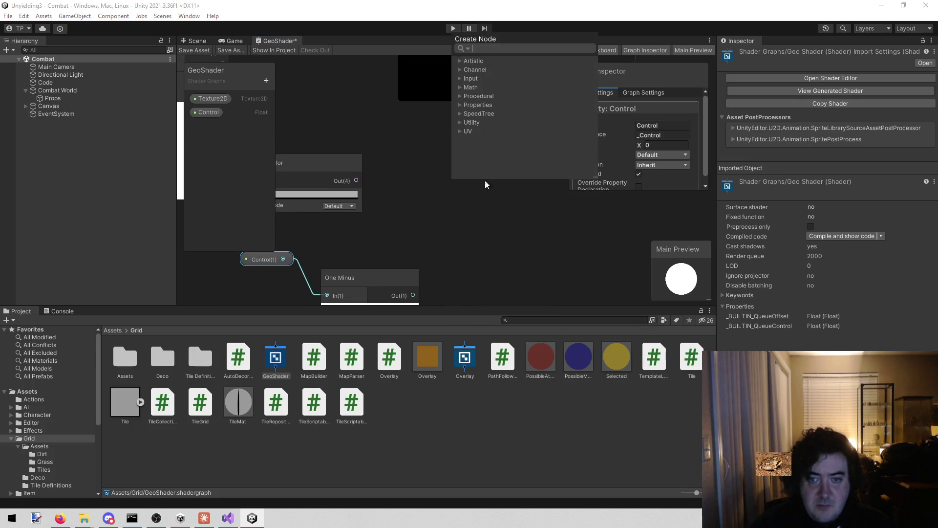
{"action": "type", "text": "multiply"}
{"action": "key", "text": "Return"}
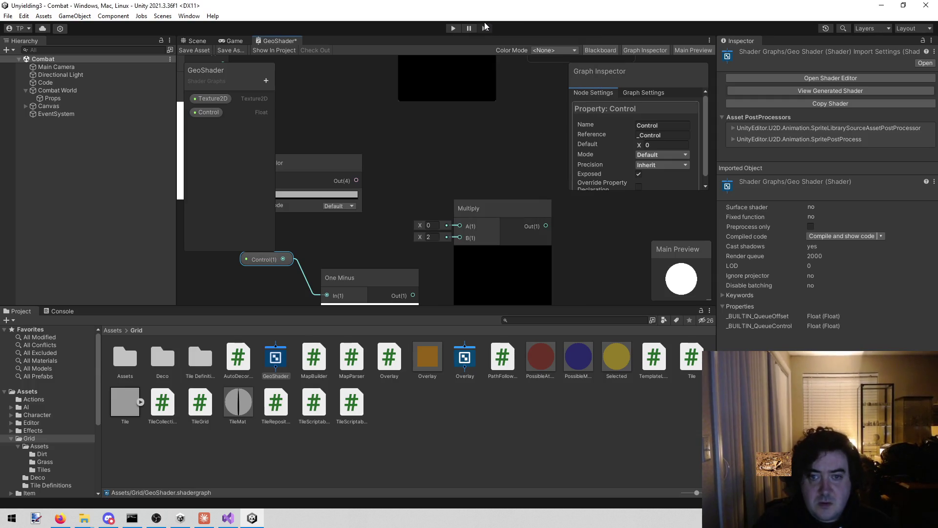
{"action": "mouse_move", "coordinate": [417, 295]}
{"action": "left_mouse_down"}
{"action": "mouse_move", "coordinate": [465, 251]}
{"action": "mouse_move", "coordinate": [464, 215]}
{"action": "left_mouse_up"}
{"action": "mouse_move", "coordinate": [356, 154]}
{"action": "left_mouse_down"}
{"action": "mouse_move", "coordinate": [420, 173]}
{"action": "mouse_move", "coordinate": [456, 199]}
{"action": "left_mouse_up"}
{"action": "left_click_drag", "start_coordinate": [437, 151], "coordinate": [531, 243]}
{"action": "left_click_drag", "start_coordinate": [552, 277], "coordinate": [484, 71]}
{"action": "left_click_drag", "start_coordinate": [438, 149], "coordinate": [410, 160]}
{"action": "mouse_move", "coordinate": [329, 249]}
{"action": "left_mouse_down"}
{"action": "mouse_move", "coordinate": [374, 90]}
{"action": "mouse_move", "coordinate": [427, 134]}
{"action": "mouse_move", "coordinate": [396, 133]}
{"action": "left_mouse_up"}
{"action": "left_click", "coordinate": [199, 116]}
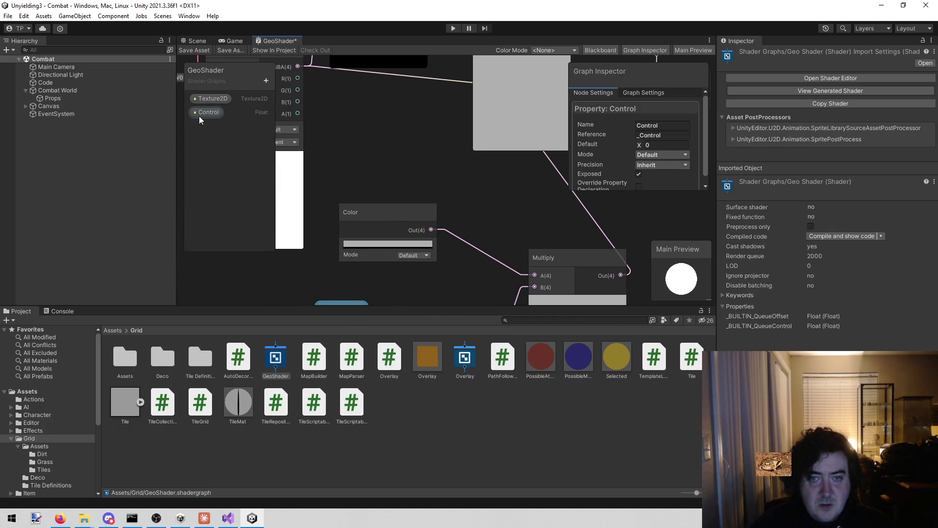
Set the Control property's default value to 1
{"action": "left_click", "coordinate": [646, 145]}
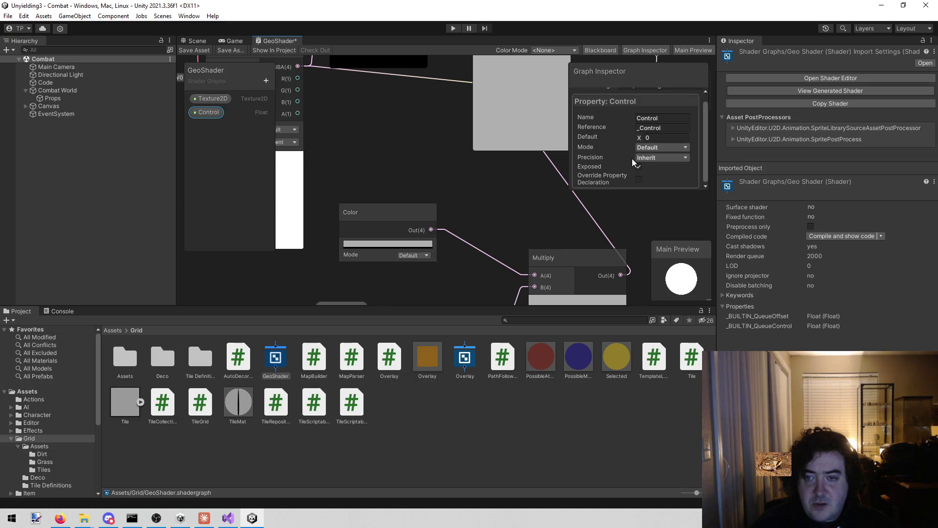
{"action": "left_click", "coordinate": [658, 145]}
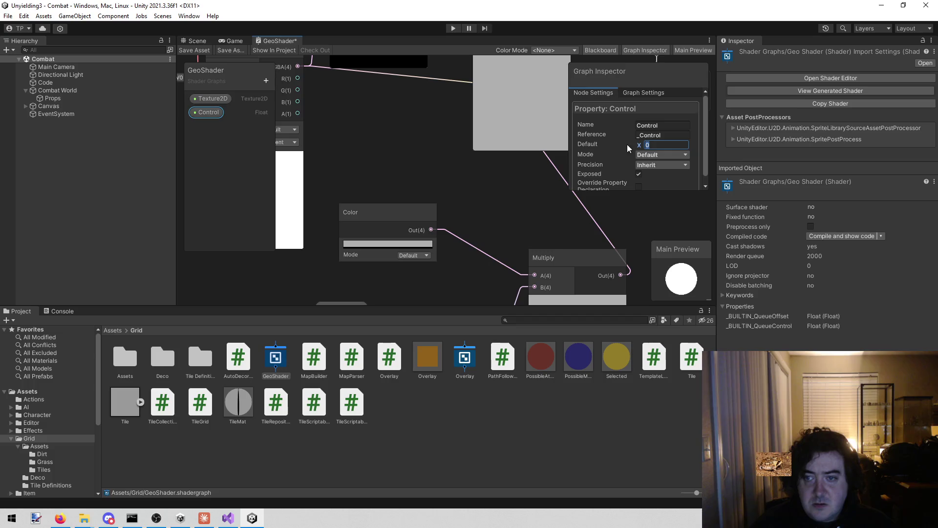
{"action": "type", "text": "1"}
Connect the Add node's output to Fragment Base Color and save the GeoShader graph
{"action": "mouse_move", "coordinate": [355, 165]}
{"action": "left_mouse_down"}
{"action": "mouse_move", "coordinate": [366, 244]}
{"action": "mouse_move", "coordinate": [344, 181]}
{"action": "left_mouse_up"}
{"action": "left_click_drag", "start_coordinate": [411, 164], "coordinate": [275, 207]}
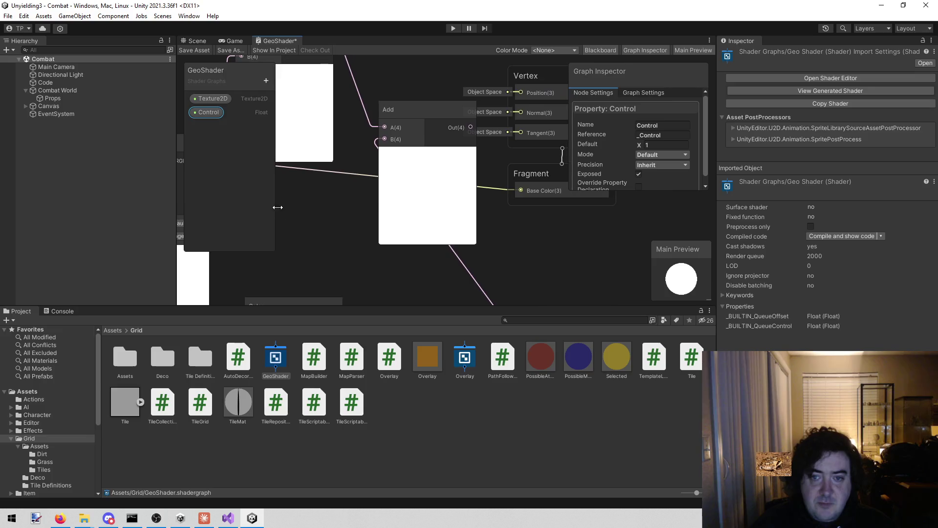
{"action": "left_click_drag", "start_coordinate": [503, 230], "coordinate": [460, 198]}
{"action": "left_click_drag", "start_coordinate": [436, 124], "coordinate": [487, 187]}
{"action": "mouse_move", "coordinate": [369, 274]}
{"action": "left_mouse_down"}
{"action": "mouse_move", "coordinate": [454, 239]}
{"action": "mouse_move", "coordinate": [471, 177]}
{"action": "mouse_move", "coordinate": [493, 201]}
{"action": "mouse_move", "coordinate": [540, 224]}
{"action": "mouse_move", "coordinate": [510, 185]}
{"action": "mouse_move", "coordinate": [458, 177]}
{"action": "left_mouse_up"}
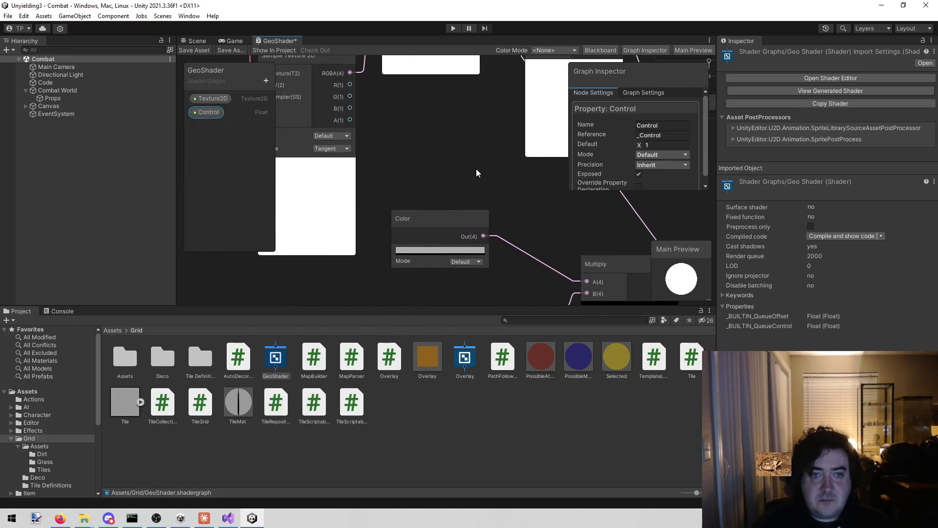
{"action": "left_click", "coordinate": [194, 50]}
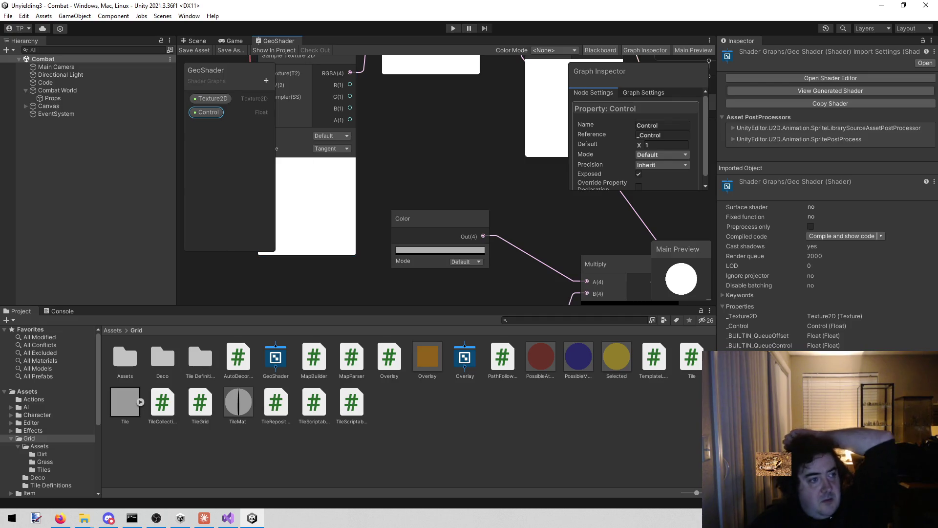
{"action": "key", "text": "alt+Tab"}
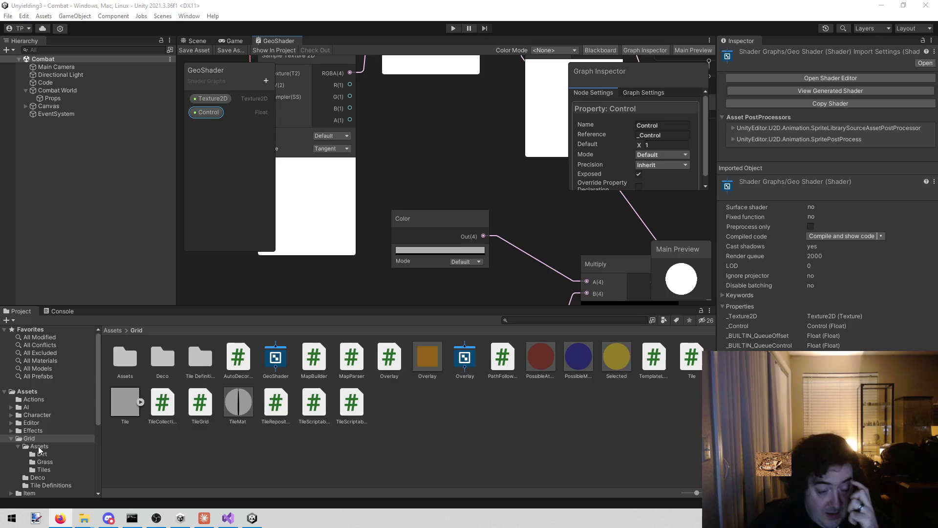
{"action": "left_click", "coordinate": [59, 468]}
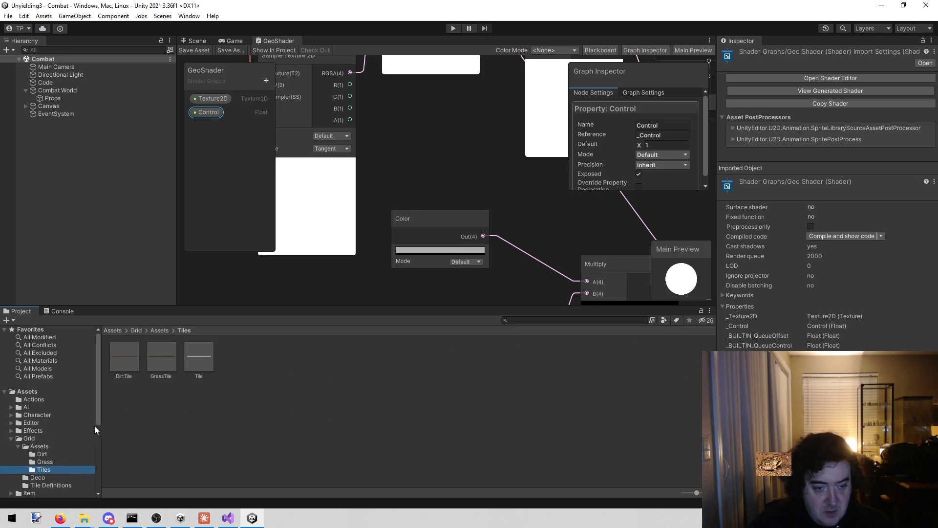
Open the Tile prefab and select its TileMat material
{"action": "left_click", "coordinate": [204, 350]}
{"action": "left_click", "coordinate": [159, 359]}
{"action": "left_click", "coordinate": [124, 370]}
{"action": "left_click", "coordinate": [201, 365]}
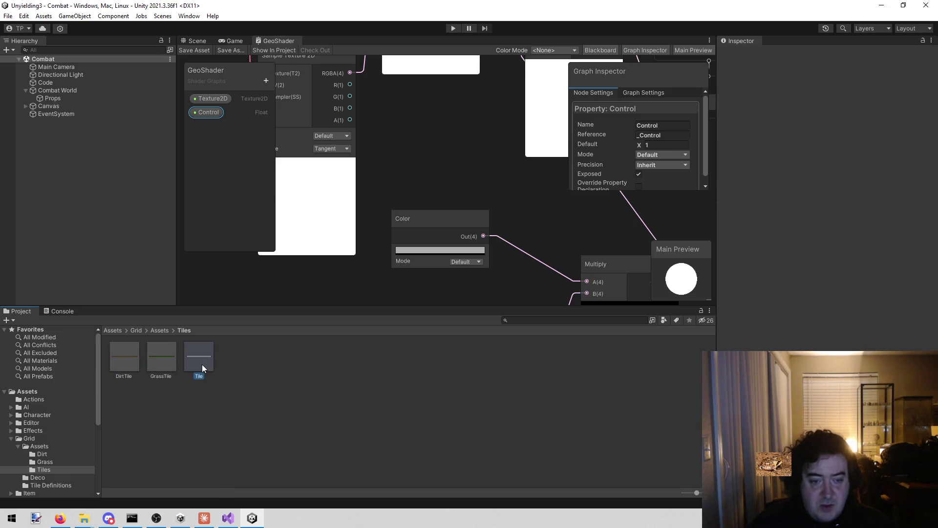
{"action": "double_click", "coordinate": [201, 365]}
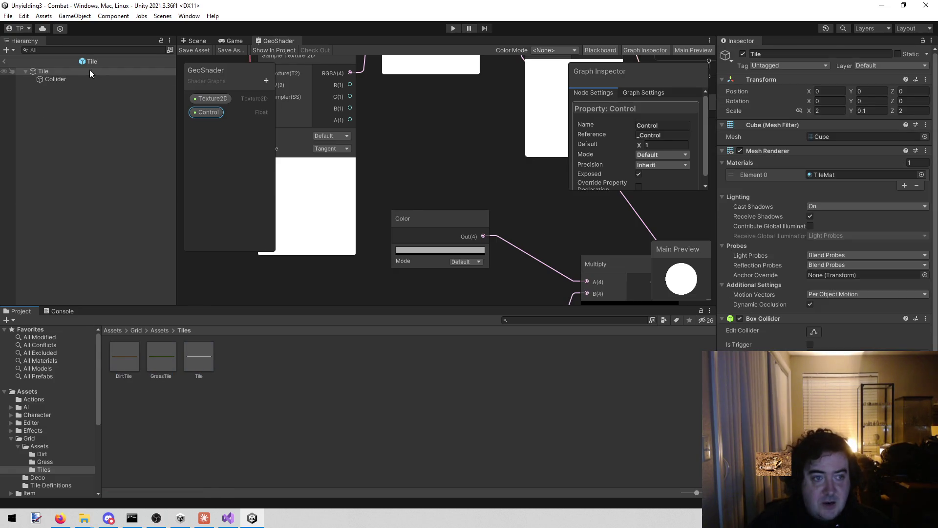
{"action": "left_click", "coordinate": [82, 81]}
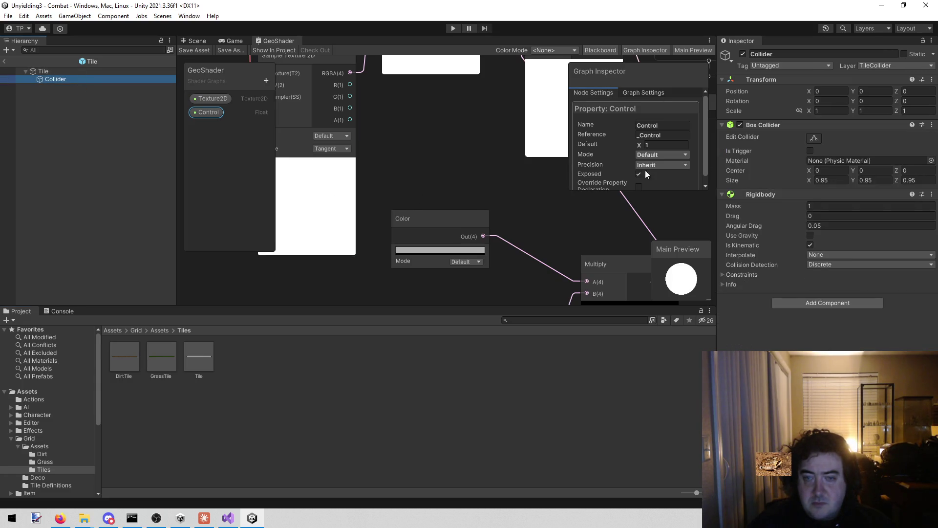
{"action": "left_click", "coordinate": [74, 72]}
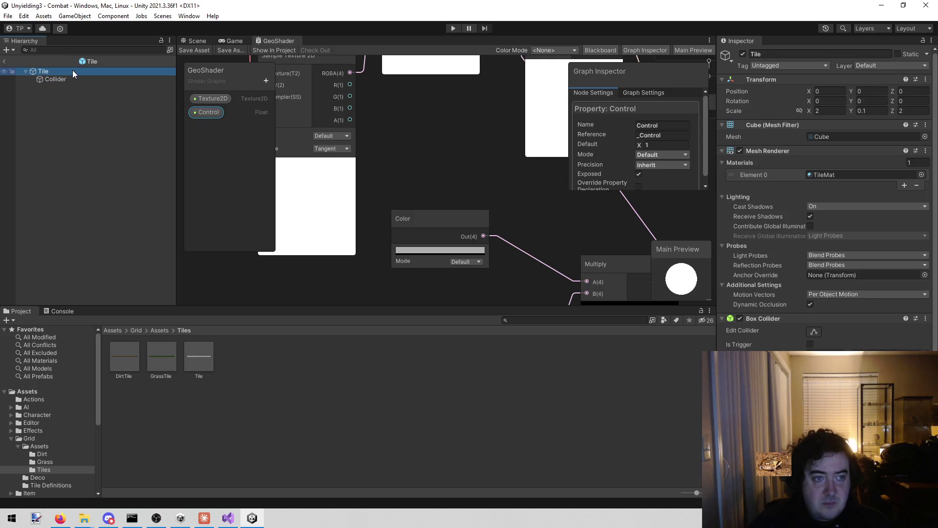
{"action": "left_click", "coordinate": [828, 175]}
{"action": "left_click", "coordinate": [239, 399]}
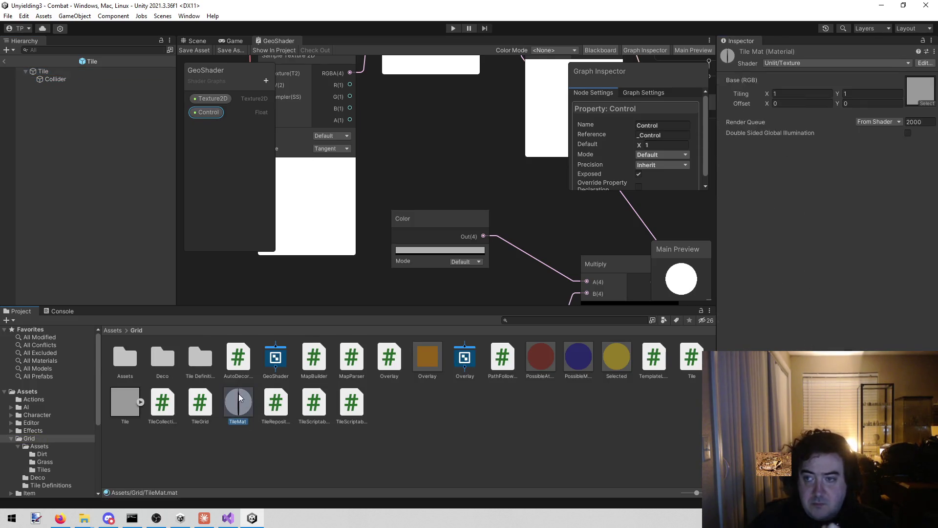
Set TileMat's shader to Shader Graphs/GeoShader and assign the Tile texture to Texture2D
{"action": "left_click", "coordinate": [808, 62]}
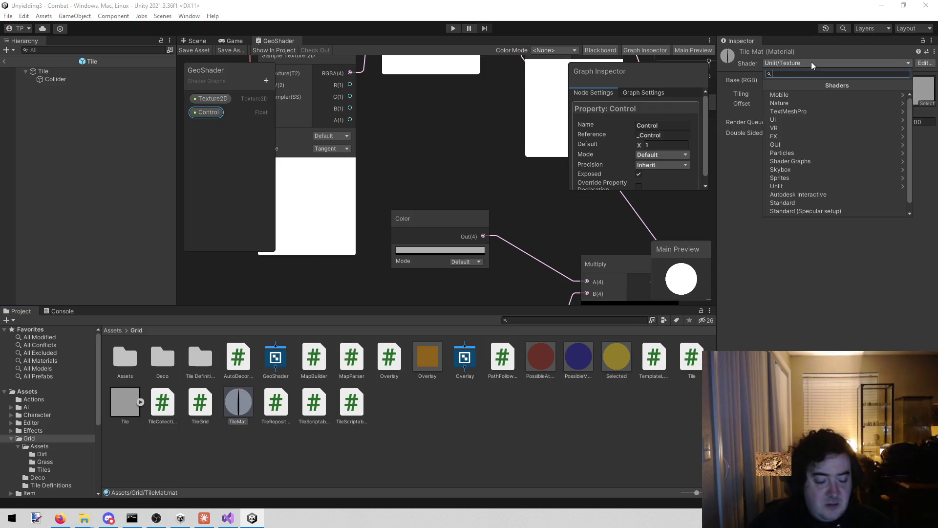
{"action": "type", "text": "geo"}
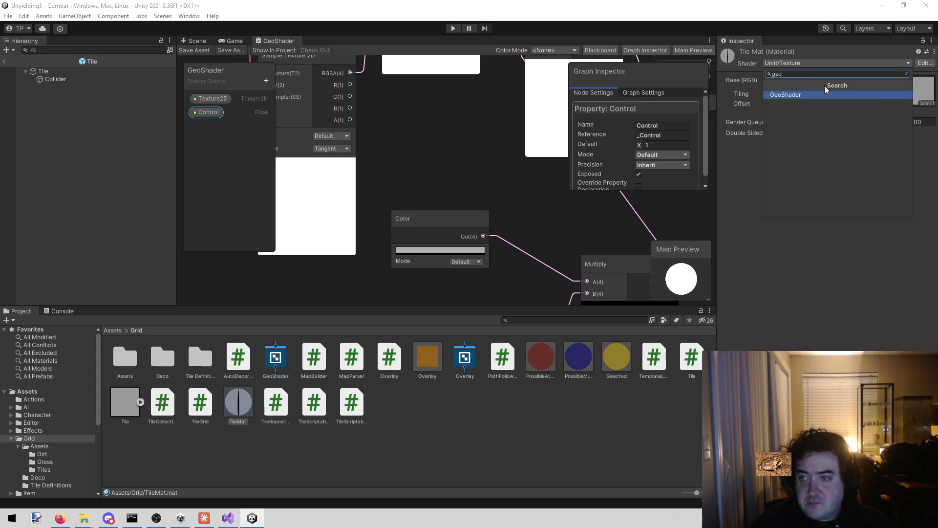
{"action": "left_click", "coordinate": [819, 95]}
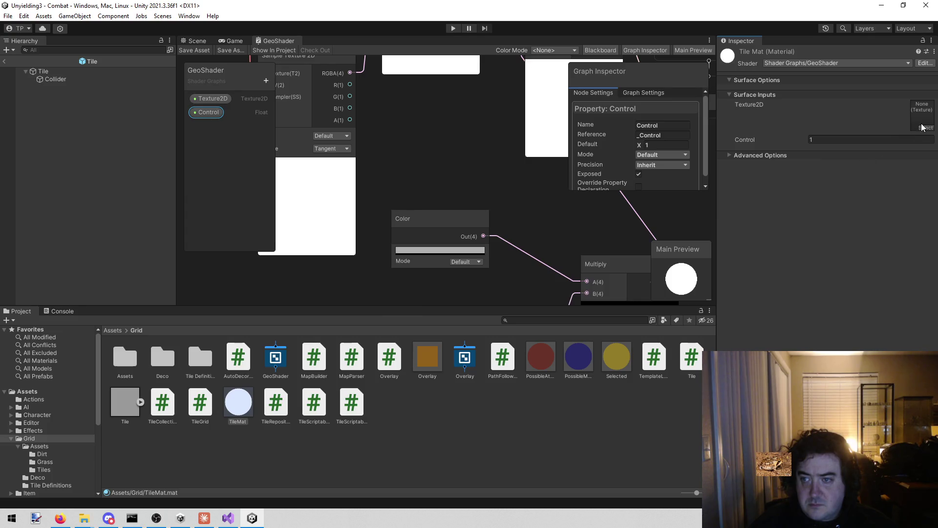
{"action": "left_click", "coordinate": [134, 404]}
{"action": "left_click_drag", "start_coordinate": [134, 403], "coordinate": [922, 114]}
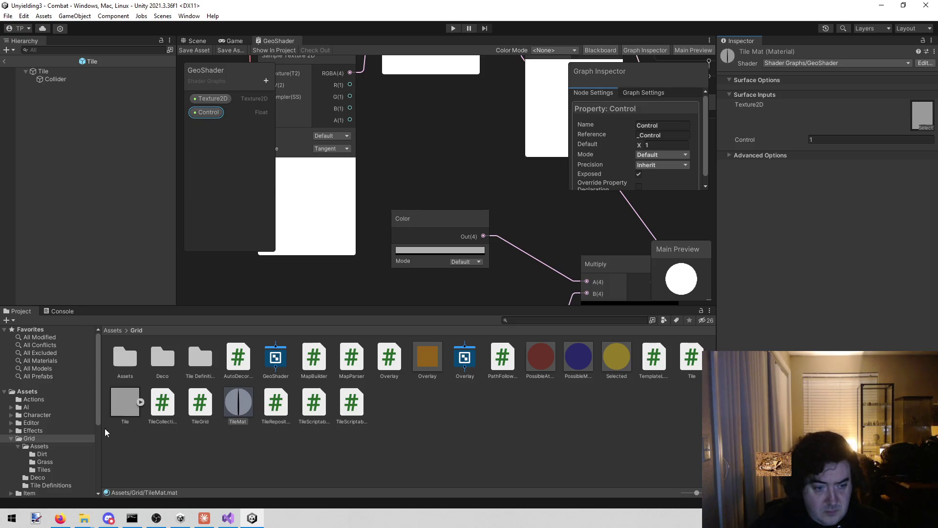
{"action": "left_click", "coordinate": [58, 462]}
Switch Grass Tile Mat to Shader Graphs/GeoShader with Grass_COL as its Texture2D
{"action": "left_click", "coordinate": [56, 468]}
{"action": "left_click", "coordinate": [162, 361]}
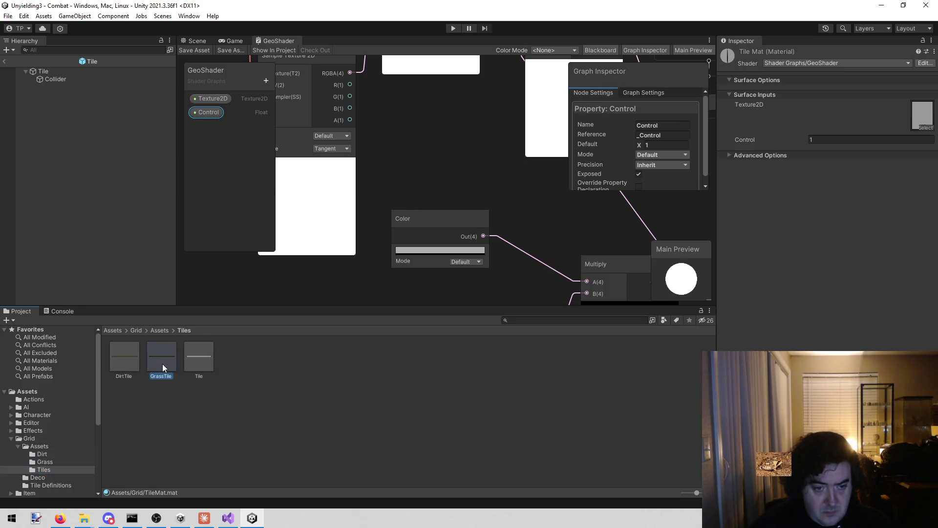
{"action": "left_click", "coordinate": [834, 229]}
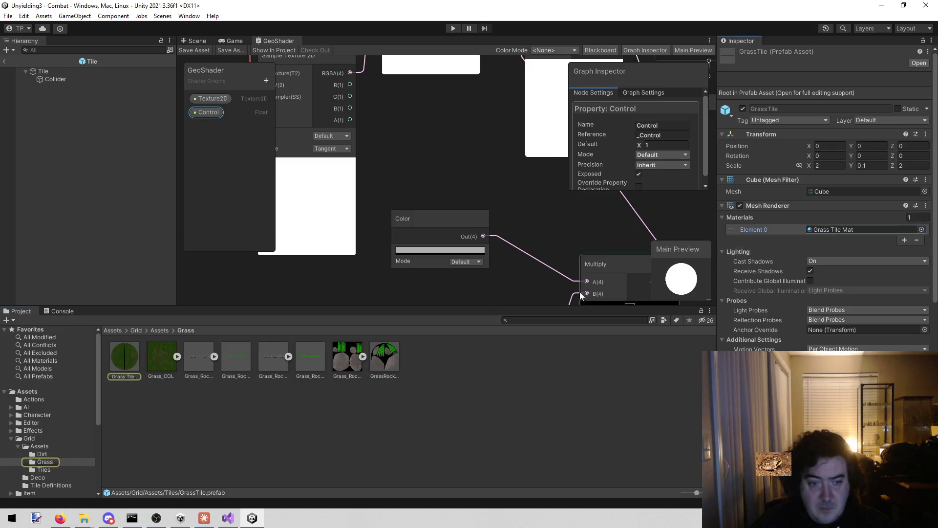
{"action": "left_click", "coordinate": [127, 355]}
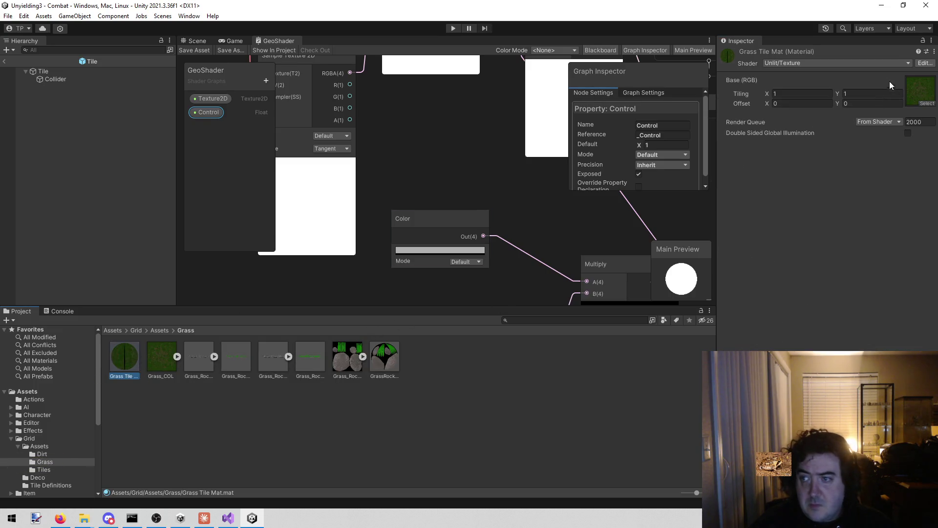
{"action": "left_click", "coordinate": [850, 63]}
{"action": "type", "text": "geo"}
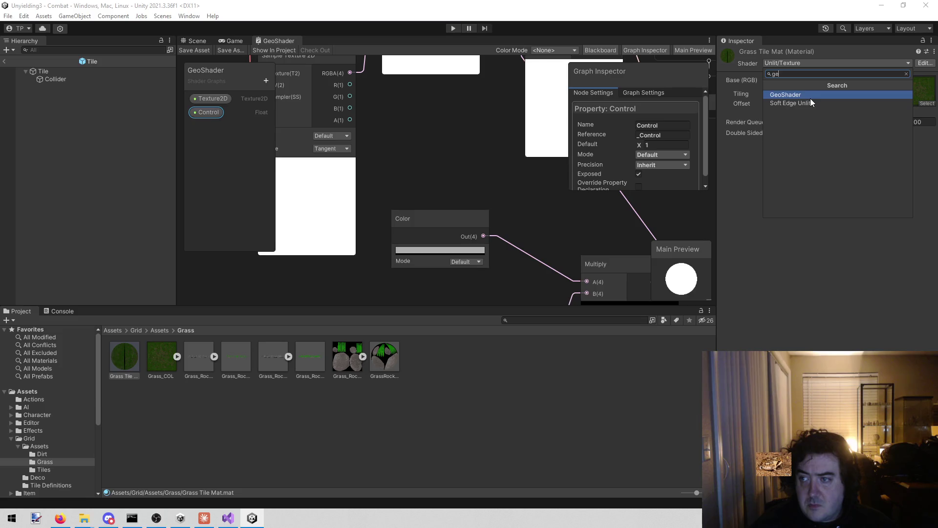
{"action": "left_click", "coordinate": [810, 98]}
{"action": "mouse_move", "coordinate": [161, 356]}
{"action": "left_mouse_down"}
{"action": "mouse_move", "coordinate": [611, 239]}
{"action": "mouse_move", "coordinate": [933, 131]}
{"action": "mouse_move", "coordinate": [920, 125]}
{"action": "left_mouse_up"}
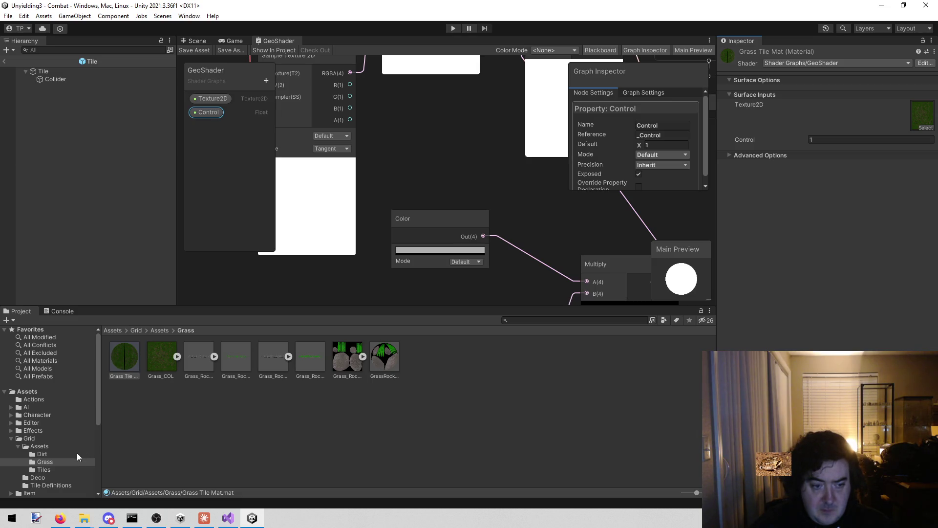
Switch Dirt Mat to Shader Graphs/GeoShader with Dirt_COL as its Texture2D
{"action": "left_click", "coordinate": [44, 470]}
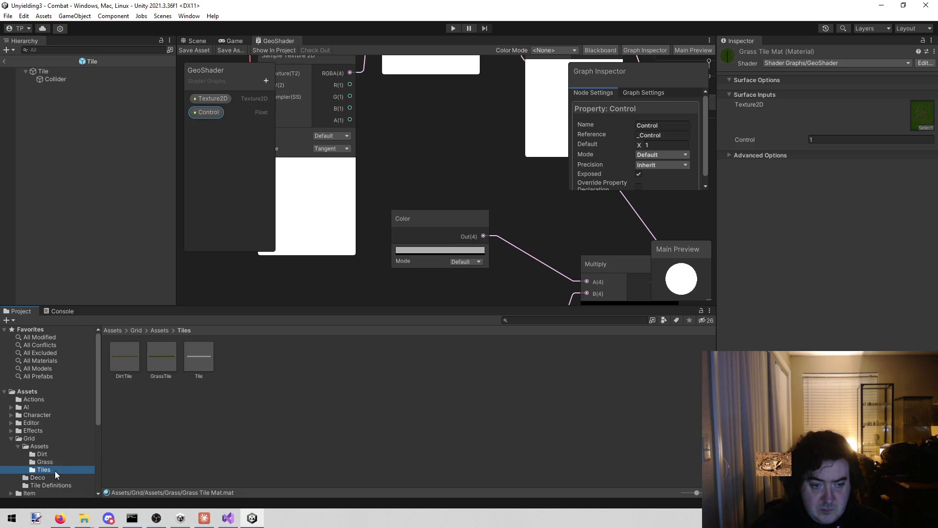
{"action": "left_click", "coordinate": [138, 354]}
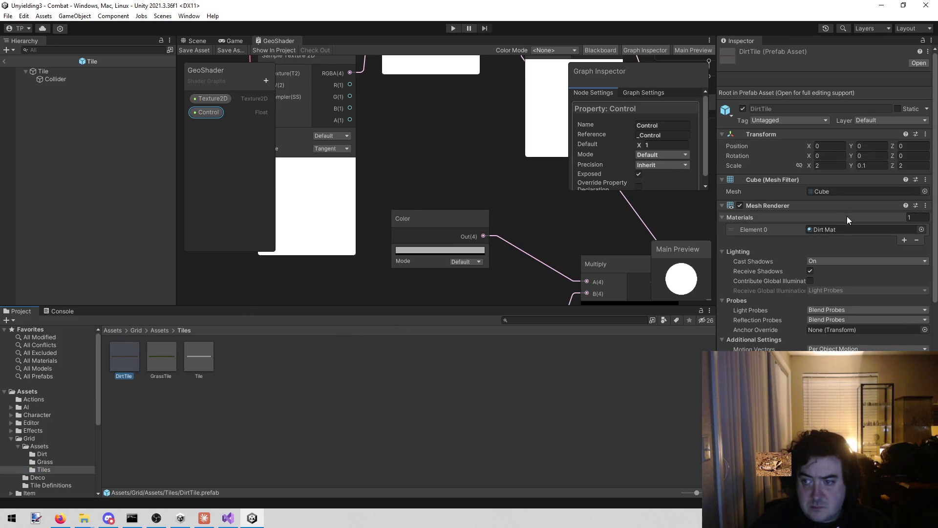
{"action": "left_click", "coordinate": [844, 228]}
{"action": "left_click", "coordinate": [124, 353]}
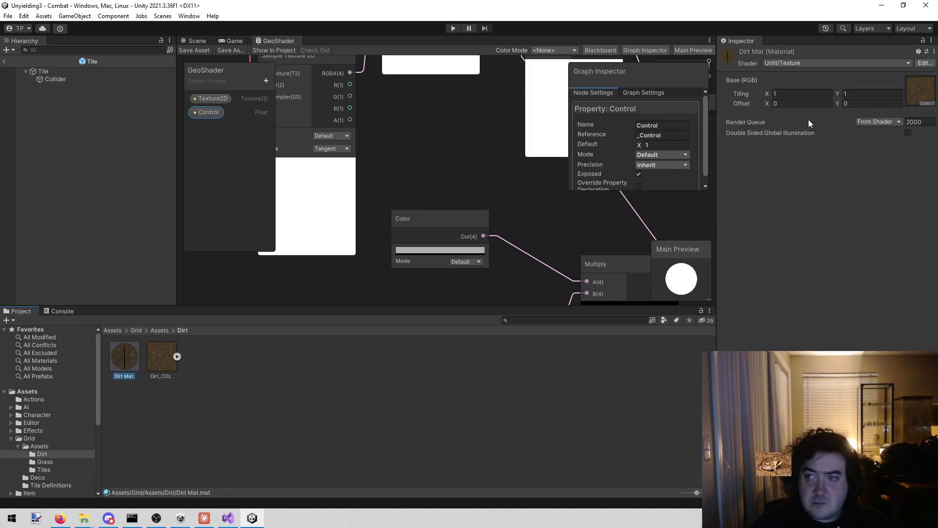
{"action": "left_click", "coordinate": [854, 65]}
{"action": "left_click", "coordinate": [826, 93]}
{"action": "left_click", "coordinate": [816, 95]}
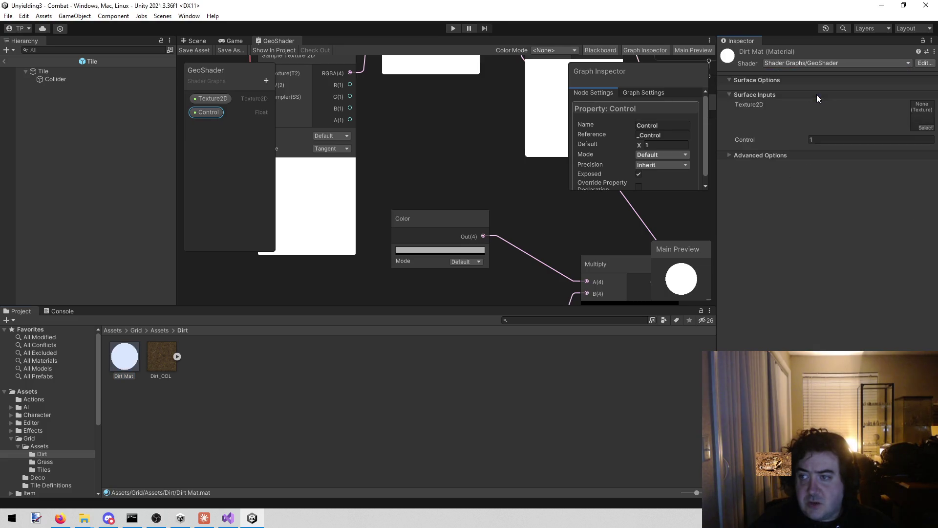
{"action": "mouse_move", "coordinate": [162, 356]}
{"action": "left_mouse_down"}
{"action": "mouse_move", "coordinate": [928, 137]}
{"action": "mouse_move", "coordinate": [922, 115]}
{"action": "left_mouse_up"}
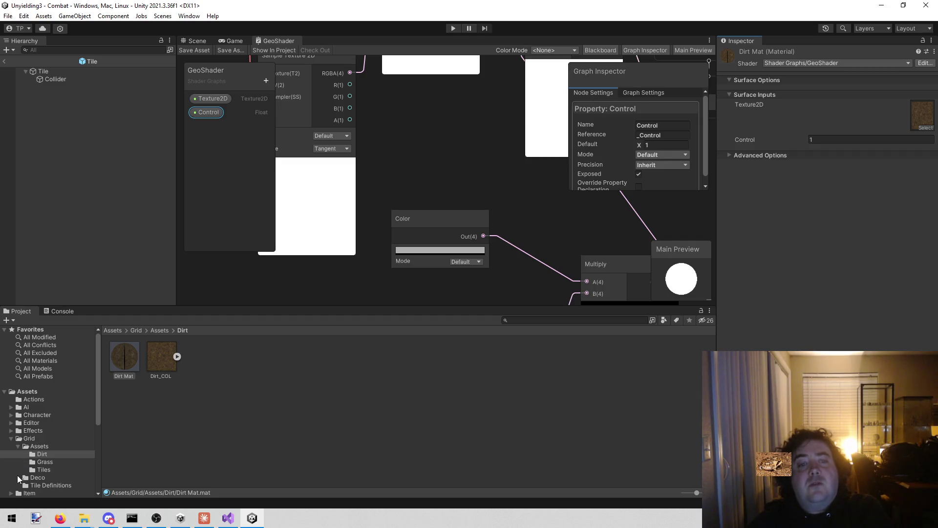
{"action": "left_click", "coordinate": [29, 437]}
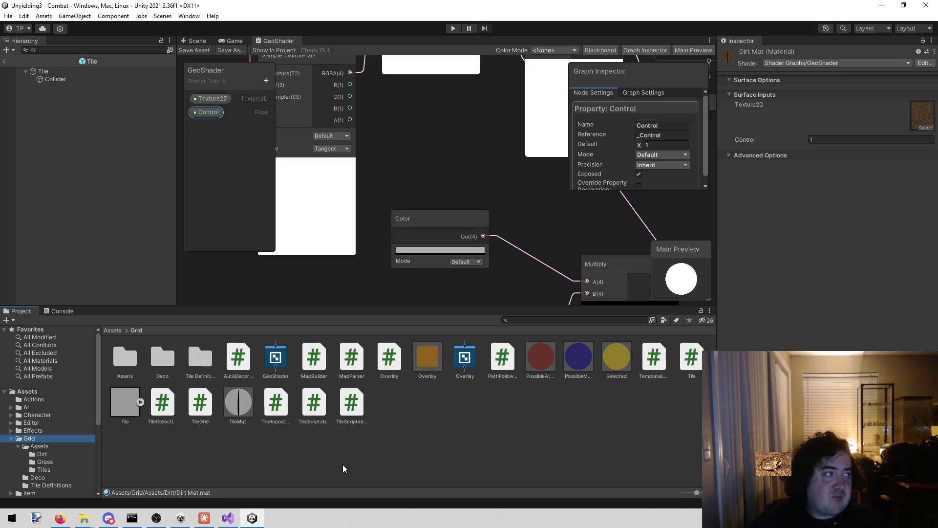
Switch from Unity to another open application
{"action": "key", "text": "alt+Tab"}
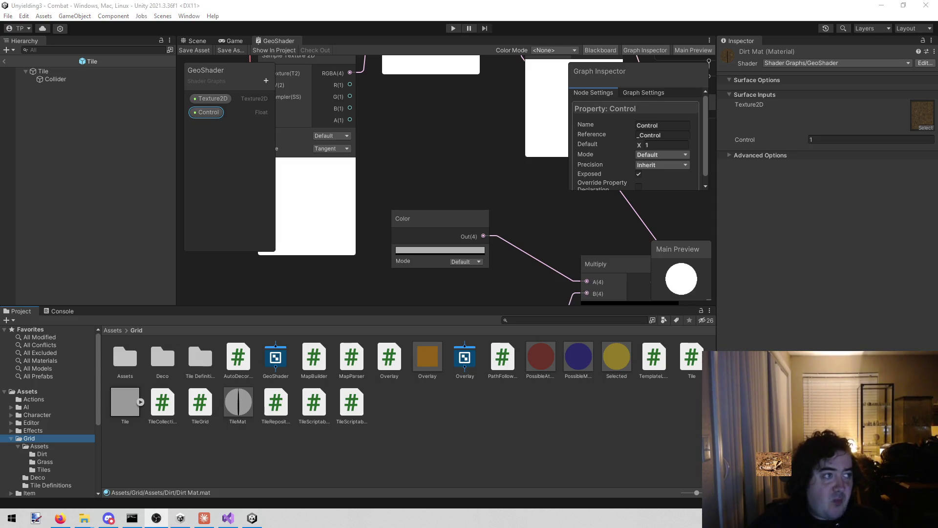
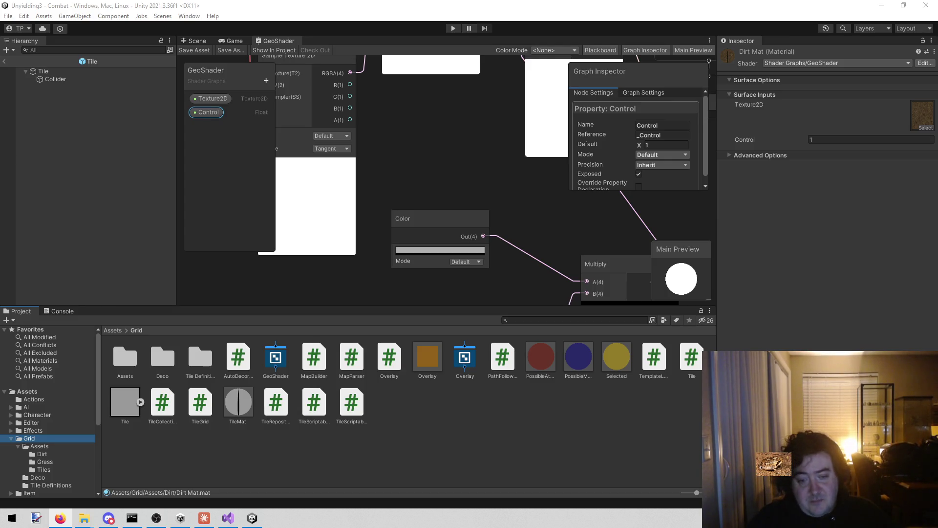
Stop the debug session and place the caret after the Show method's closing brace in DecoScalar.cs
{"action": "left_click", "coordinate": [228, 518]}
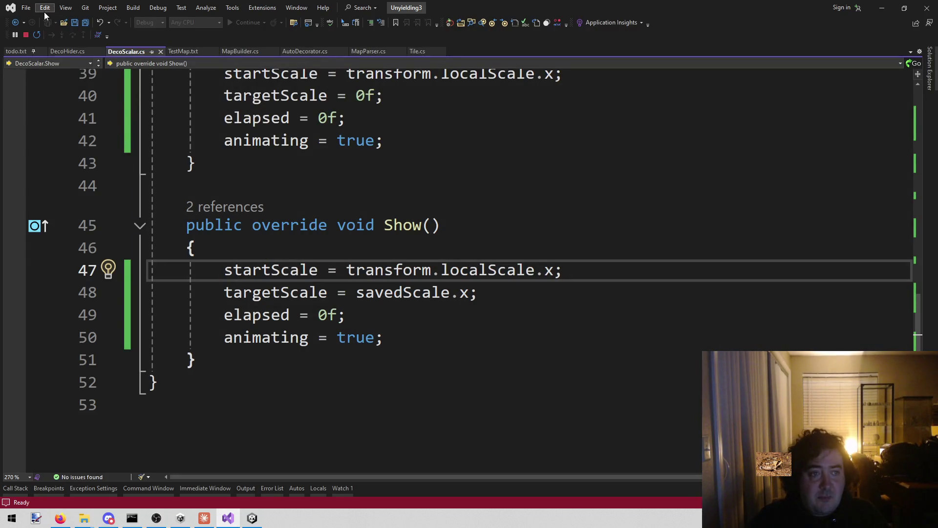
{"action": "left_click", "coordinate": [26, 34]}
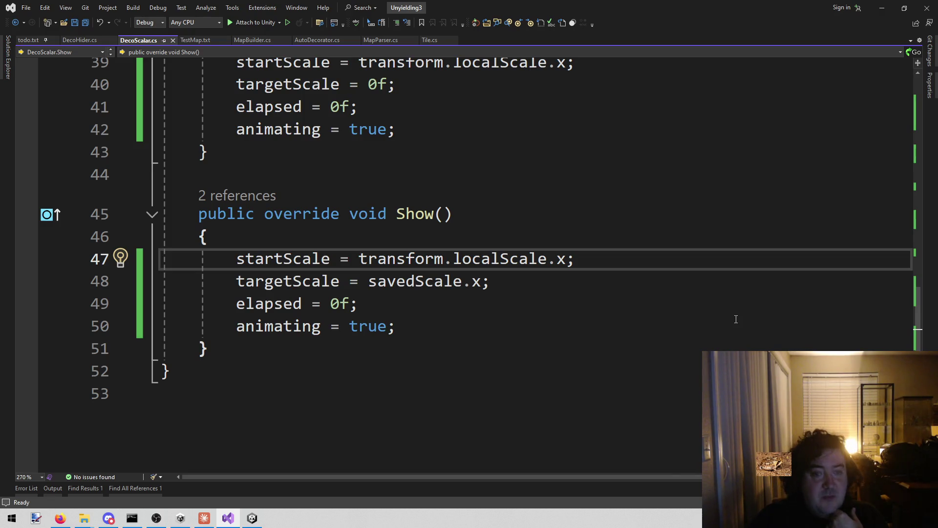
{"action": "left_click", "coordinate": [342, 393]}
{"action": "left_click", "coordinate": [285, 362]}
{"action": "left_click", "coordinate": [274, 356]}
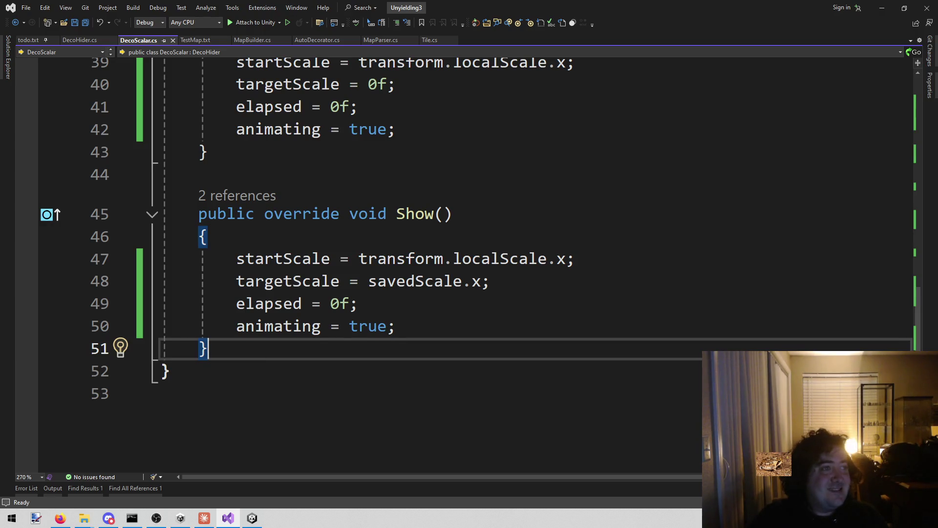
Switch the editor from DecoScalar.cs to the Tile.cs script
{"action": "key", "text": "alt+Tab"}
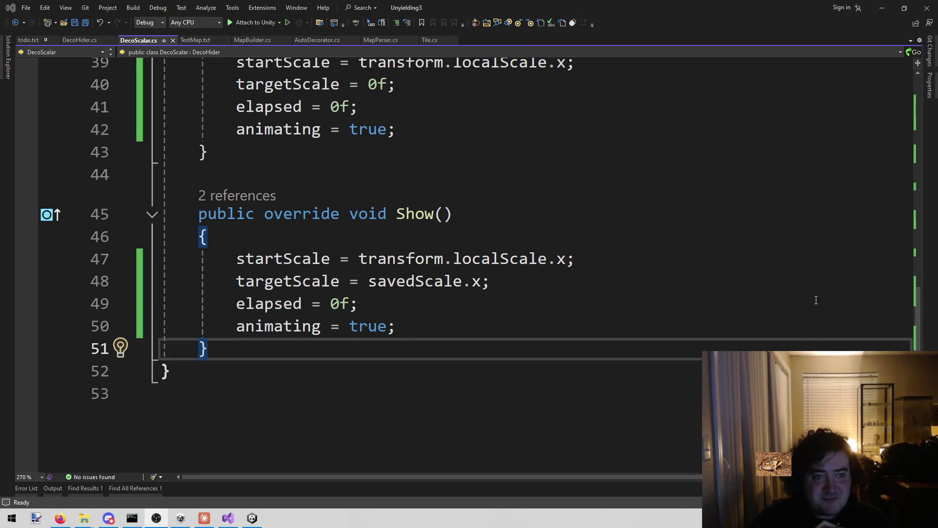
{"action": "left_click", "coordinate": [512, 170]}
{"action": "left_click", "coordinate": [430, 40]}
{"action": "scroll", "coordinate": [357, 304], "scroll_direction": "up", "scroll_amount": 5}
{"action": "scroll", "coordinate": [357, 303], "scroll_direction": "up", "scroll_amount": 9}
{"action": "scroll", "coordinate": [345, 306], "scroll_direction": "down", "scroll_amount": 3}
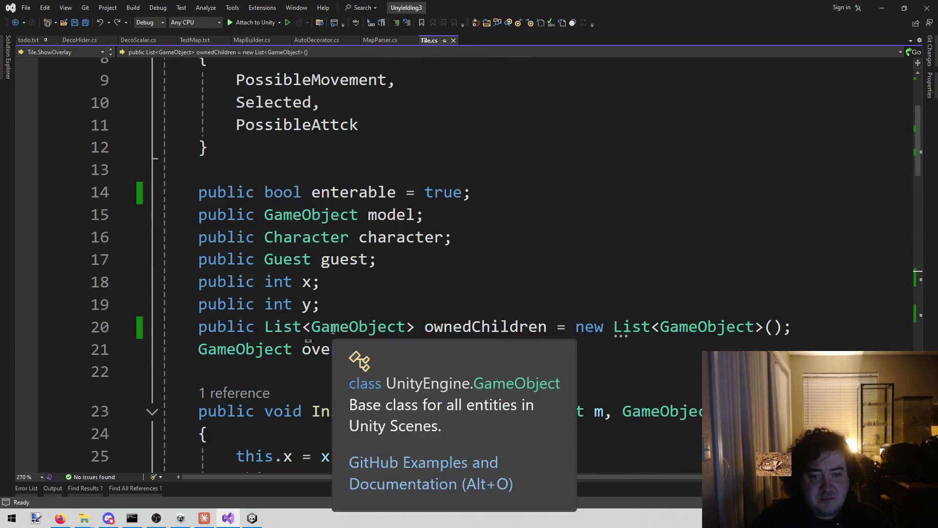
{"action": "left_click", "coordinate": [332, 330]}
{"action": "scroll", "coordinate": [438, 192], "scroll_direction": "down", "scroll_amount": 4}
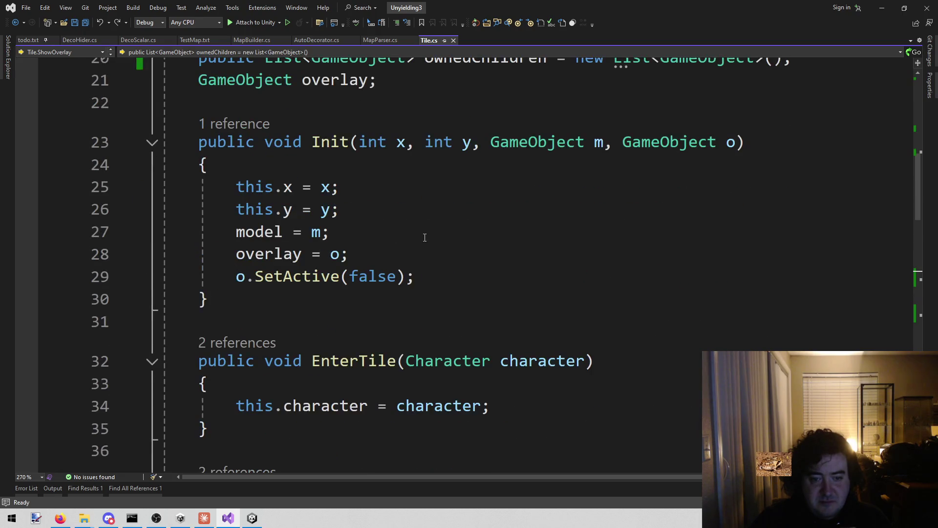
{"action": "scroll", "coordinate": [432, 233], "scroll_direction": "up", "scroll_amount": 7}
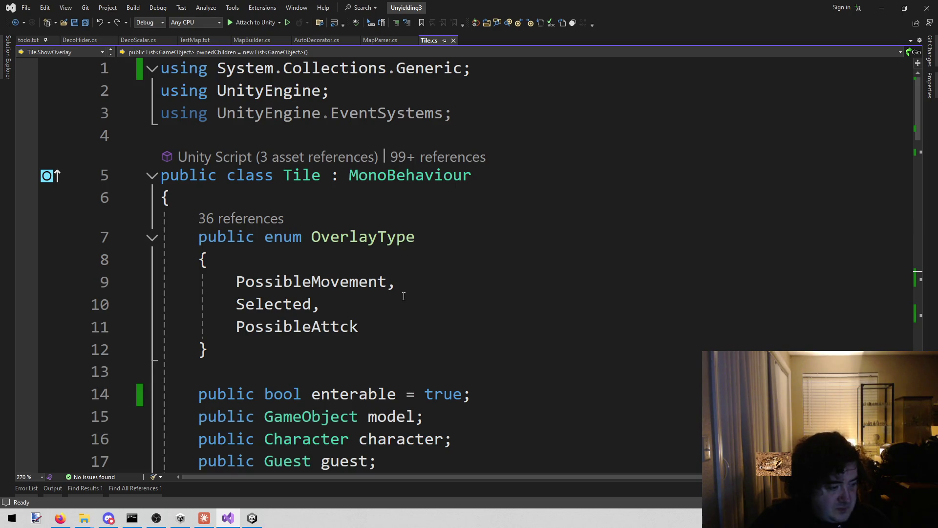
{"action": "mouse_move", "coordinate": [370, 325]}
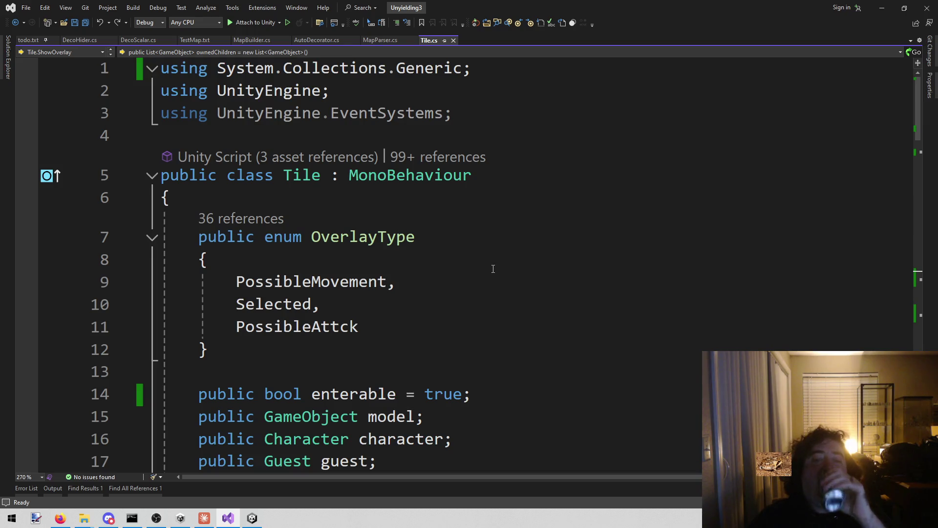
{"action": "scroll", "coordinate": [494, 266], "scroll_direction": "down", "scroll_amount": 1}
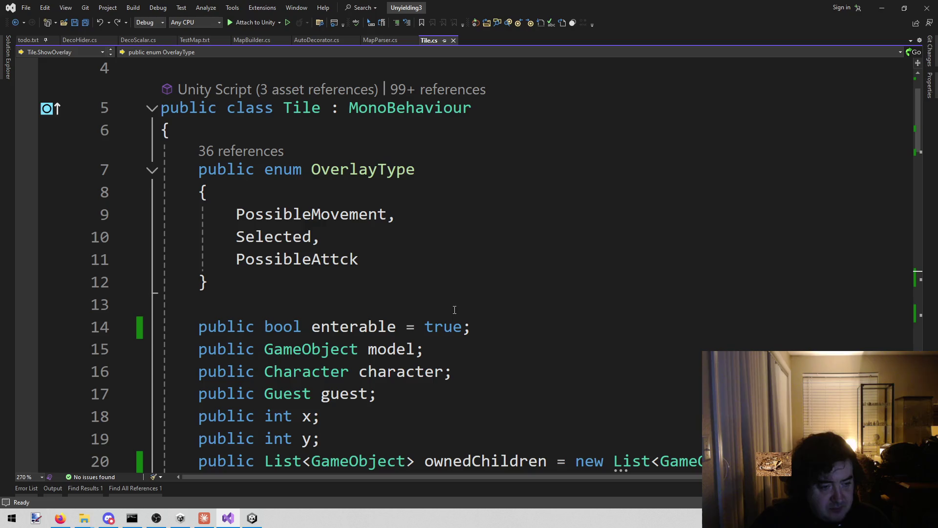
{"action": "scroll", "coordinate": [436, 339], "scroll_direction": "down", "scroll_amount": 3}
{"action": "left_click", "coordinate": [468, 284]}
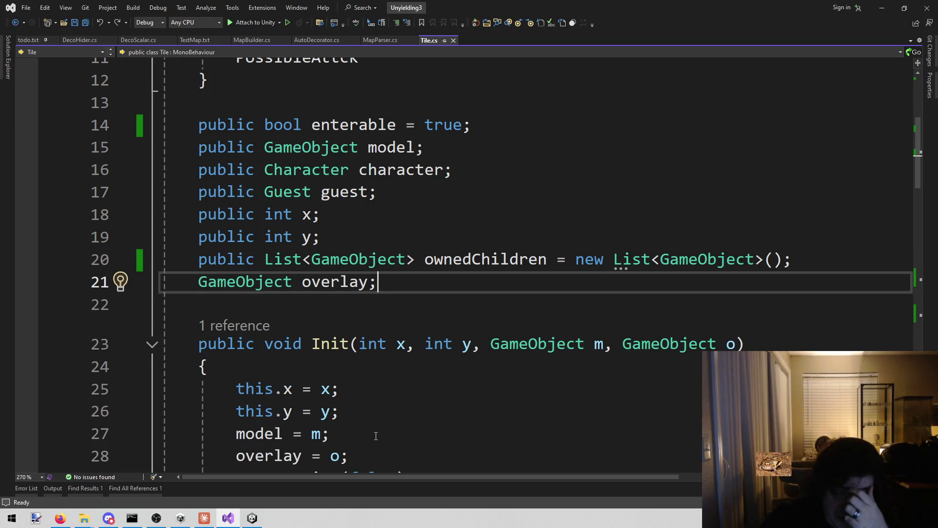
{"action": "scroll", "coordinate": [425, 332], "scroll_direction": "down", "scroll_amount": 2}
{"action": "left_click", "coordinate": [424, 332]}
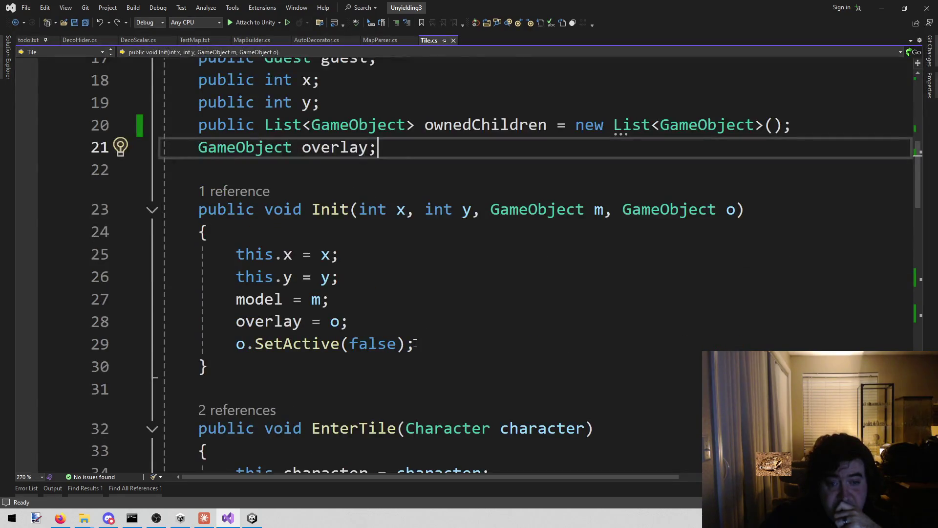
{"action": "scroll", "coordinate": [415, 342], "scroll_direction": "up", "scroll_amount": 5}
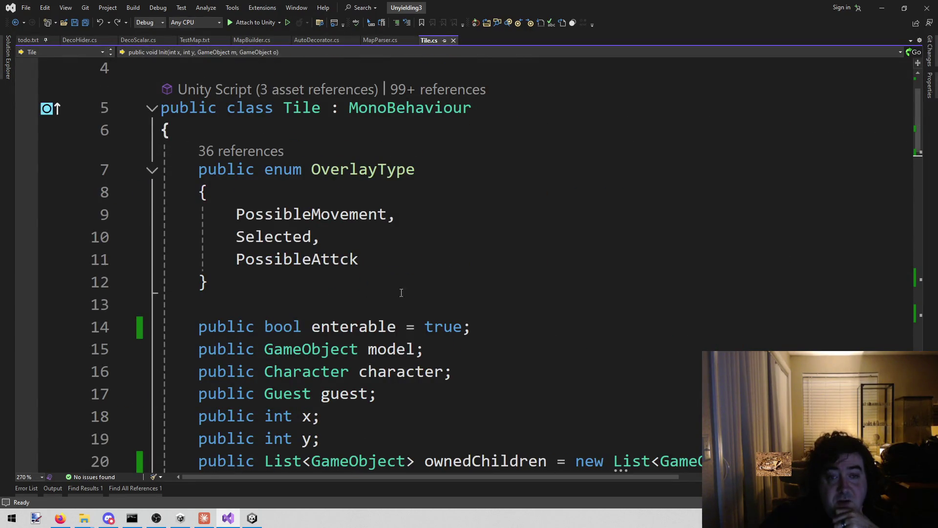
{"action": "double_click", "coordinate": [320, 108]}
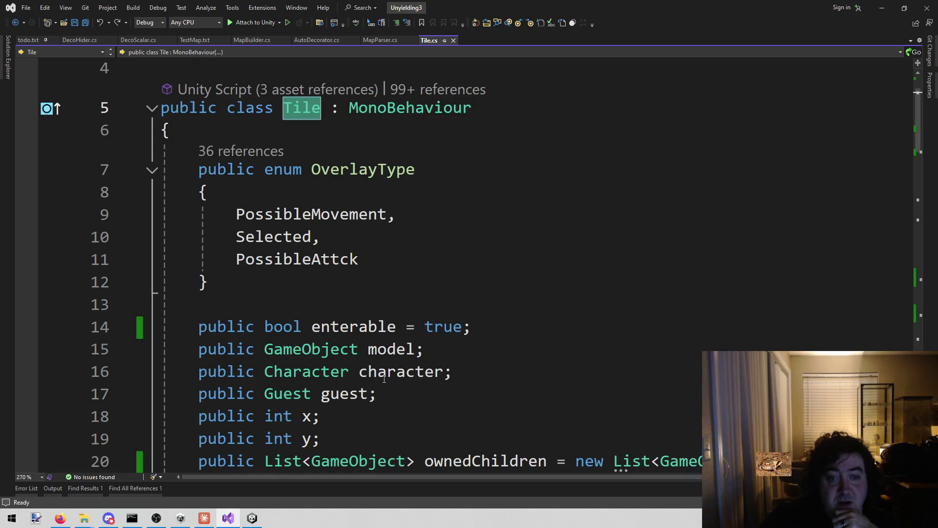
{"action": "scroll", "coordinate": [491, 192], "scroll_direction": "down", "scroll_amount": 2}
{"action": "scroll", "coordinate": [386, 337], "scroll_direction": "down", "scroll_amount": 2}
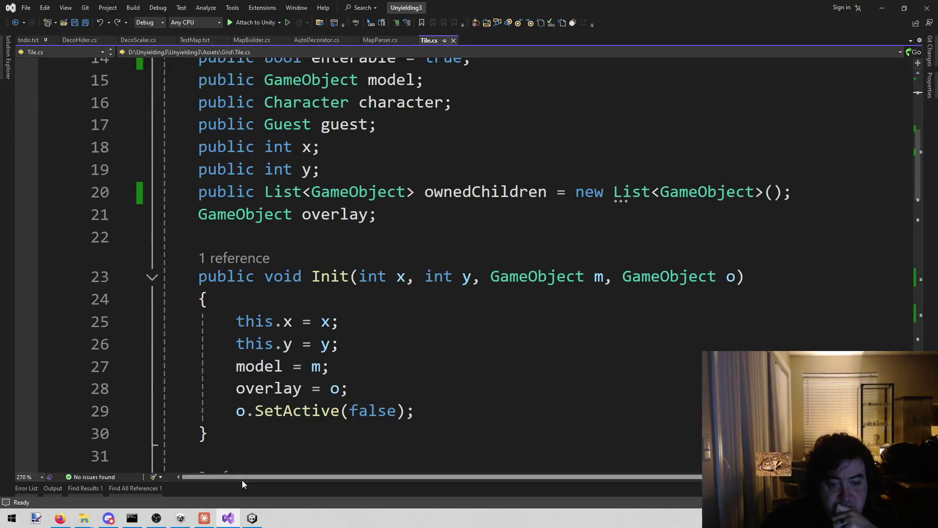
{"action": "mouse_move", "coordinate": [180, 518]}
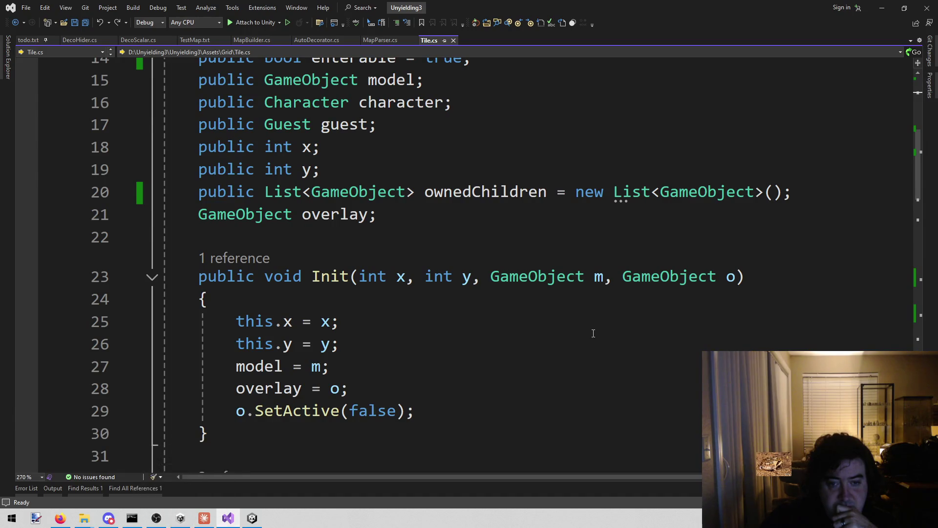
Review HideOverlay in Tile.cs and place the caret on the ShowOverlay method
{"action": "scroll", "coordinate": [593, 333], "scroll_direction": "down", "scroll_amount": 1}
{"action": "scroll", "coordinate": [592, 334], "scroll_direction": "down", "scroll_amount": 12}
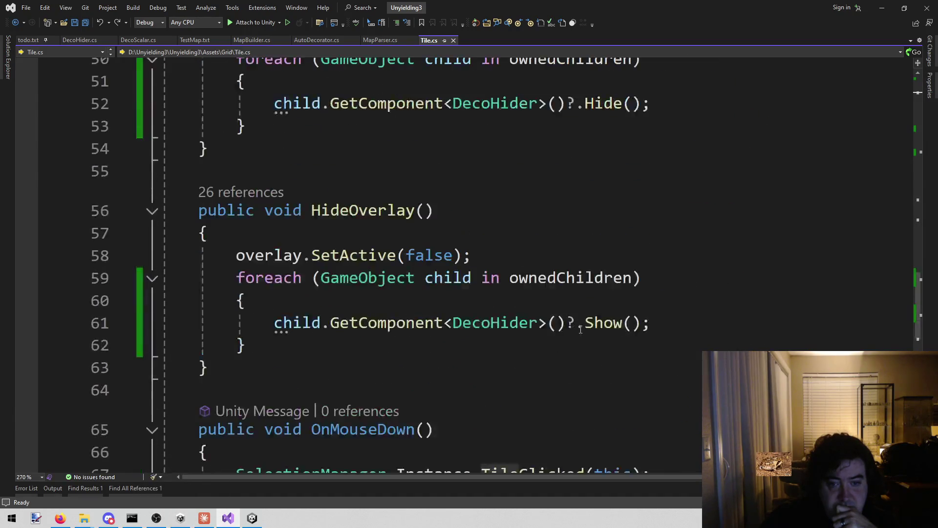
{"action": "scroll", "coordinate": [570, 329], "scroll_direction": "up", "scroll_amount": 12}
{"action": "scroll", "coordinate": [563, 321], "scroll_direction": "up", "scroll_amount": 6}
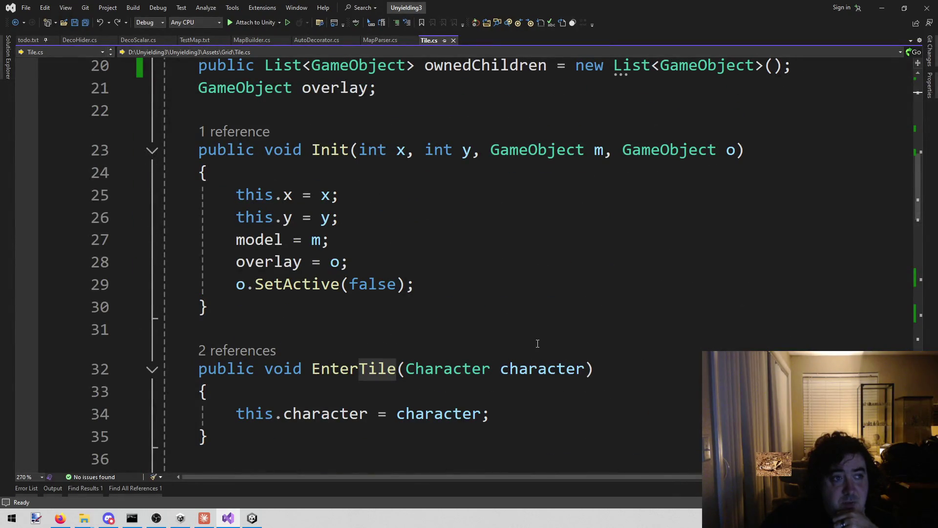
{"action": "mouse_move", "coordinate": [470, 407]}
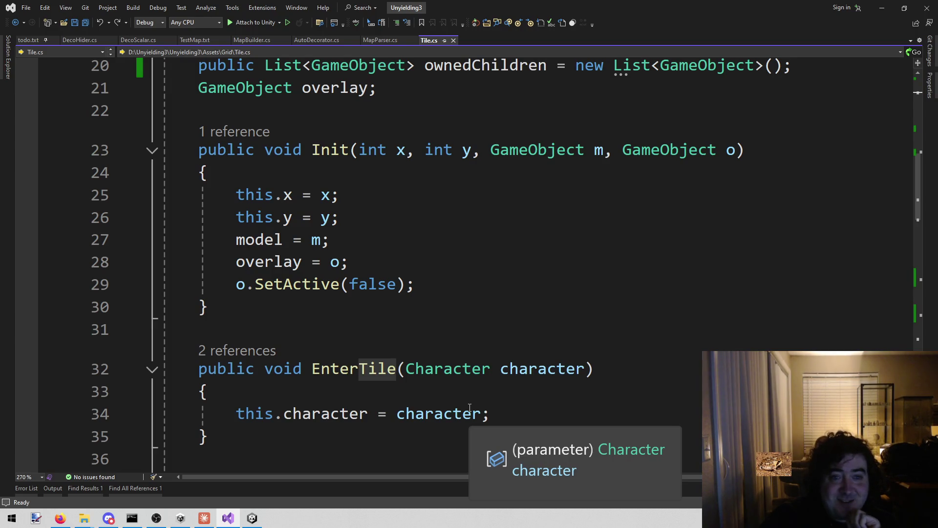
{"action": "scroll", "coordinate": [300, 424], "scroll_direction": "down", "scroll_amount": 10}
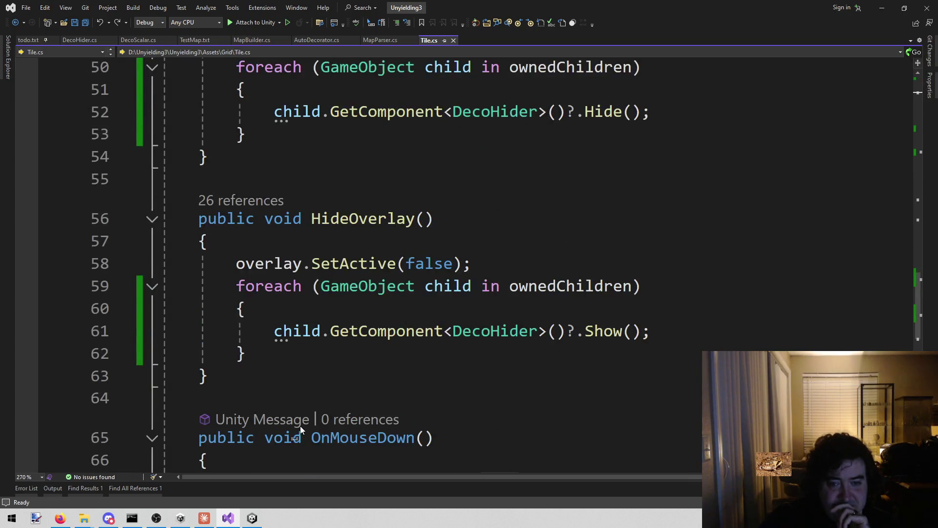
{"action": "scroll", "coordinate": [300, 424], "scroll_direction": "up", "scroll_amount": 1}
{"action": "scroll", "coordinate": [322, 179], "scroll_direction": "up", "scroll_amount": 1}
{"action": "left_click", "coordinate": [414, 112]}
{"action": "scroll", "coordinate": [406, 181], "scroll_direction": "down", "scroll_amount": 3}
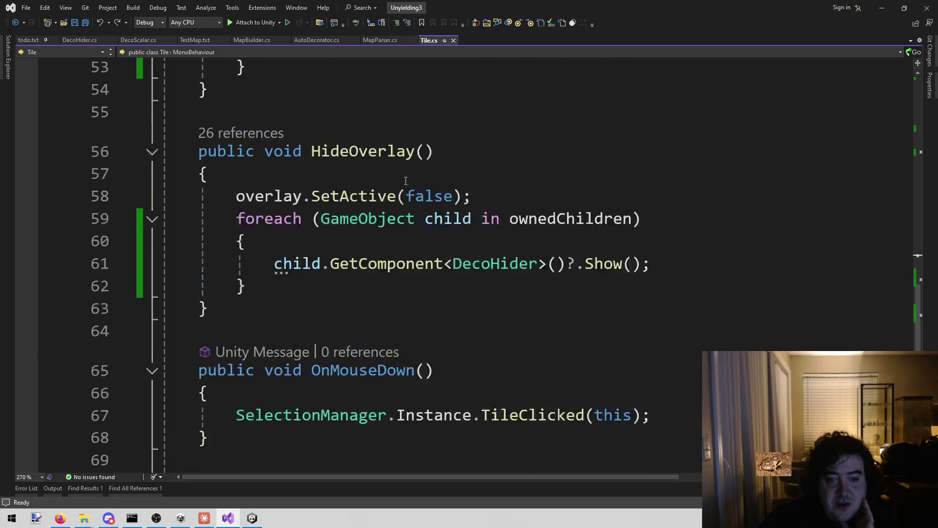
{"action": "scroll", "coordinate": [385, 214], "scroll_direction": "down", "scroll_amount": 5}
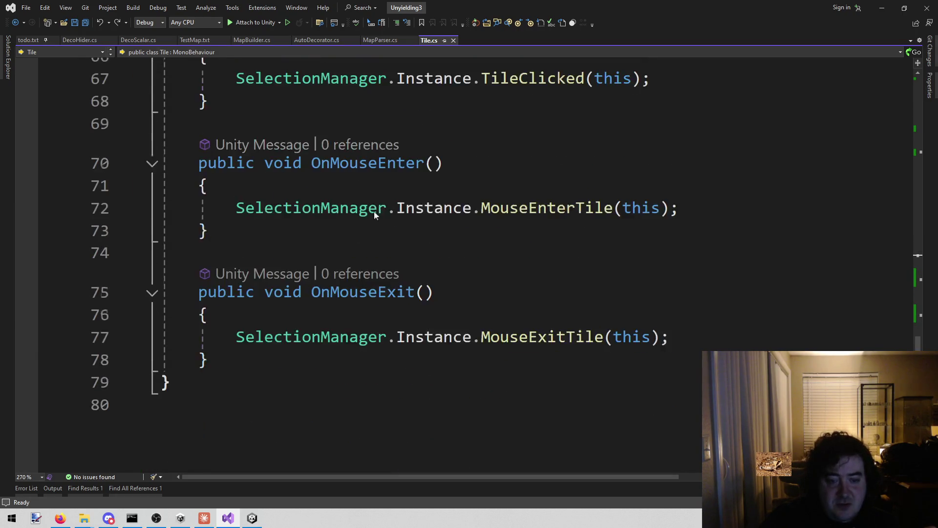
Bring the Unity editor with the GeoShader graph forward, then the Claude window
{"action": "mouse_move", "coordinate": [253, 518]}
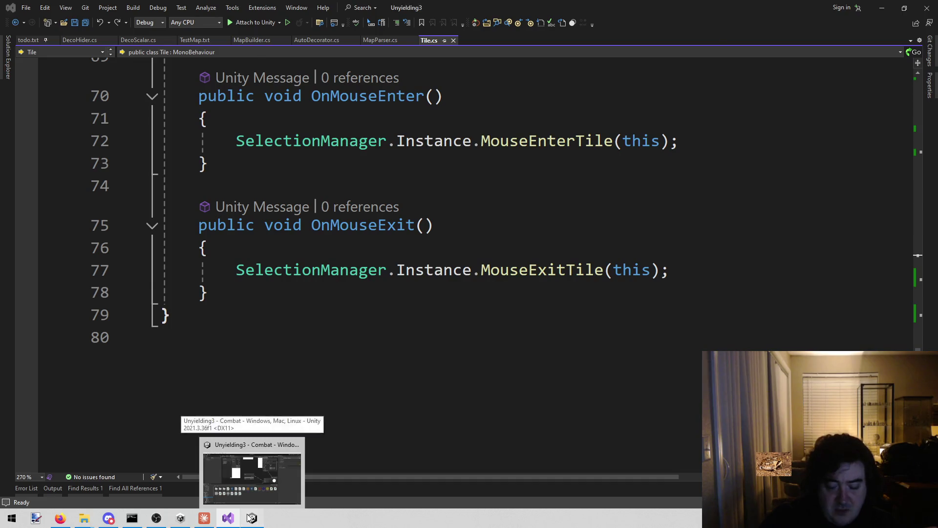
{"action": "left_click", "coordinate": [232, 471]}
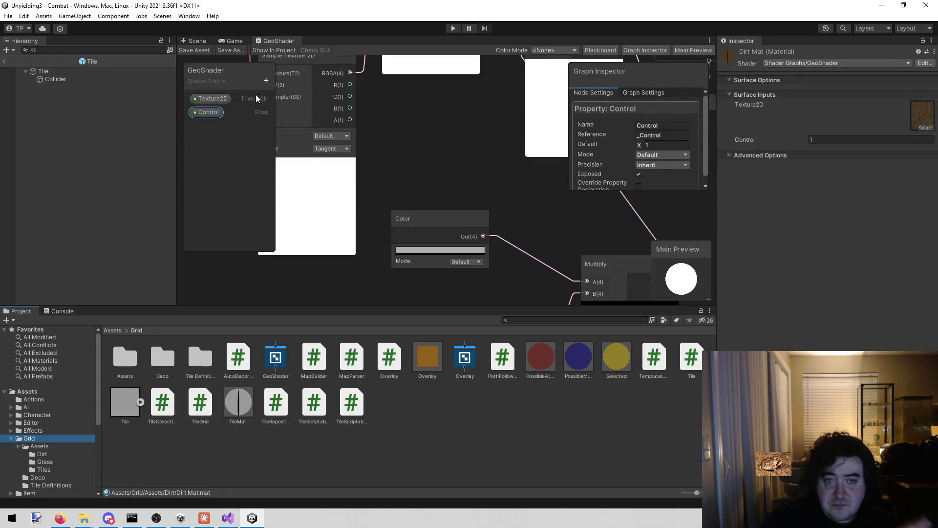
{"action": "left_click", "coordinate": [203, 521]}
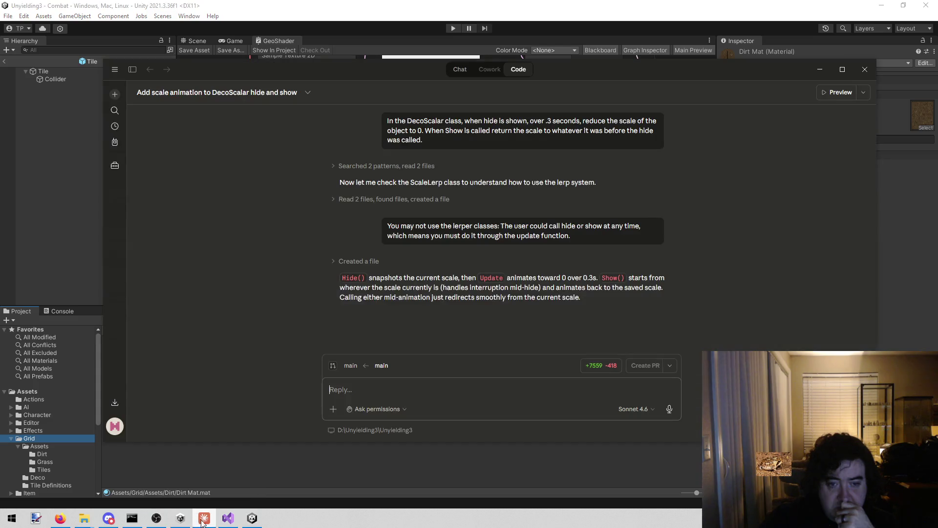
Draft the Claude prompt 'In Tile.cs, get the material. The material has a variable called'
{"action": "left_click", "coordinate": [423, 385]}
{"action": "type", "text": "In"}
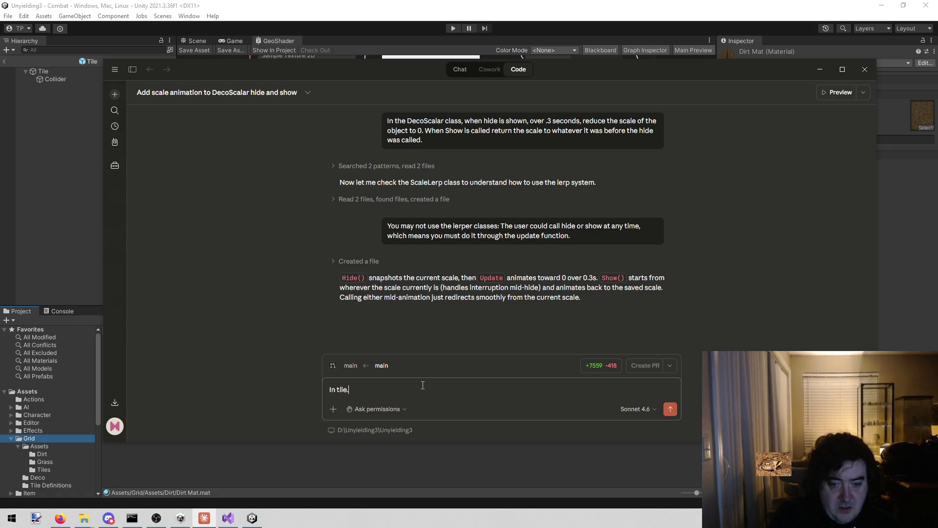
{"action": "type", "text": "Tile.cs"}
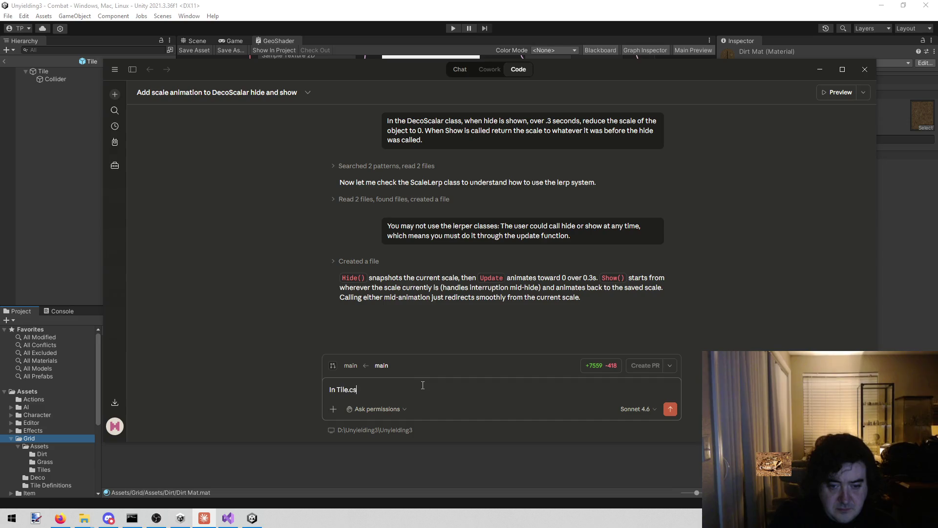
{"action": "type", "text": ", when til"}
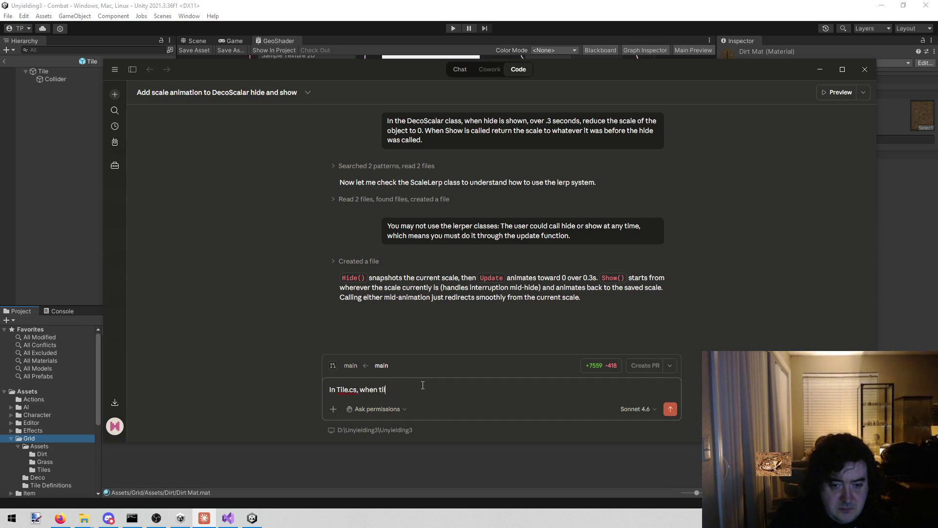
{"action": "type", "text": "eawake it c"}
{"action": "key", "text": "BackSpace"}
{"action": "type", "text": "called,"}
{"action": "key", "text": "BackSpace"}
{"action": "key", "text": "BackSpace"}
{"action": "key", "text": "BackSpace"}
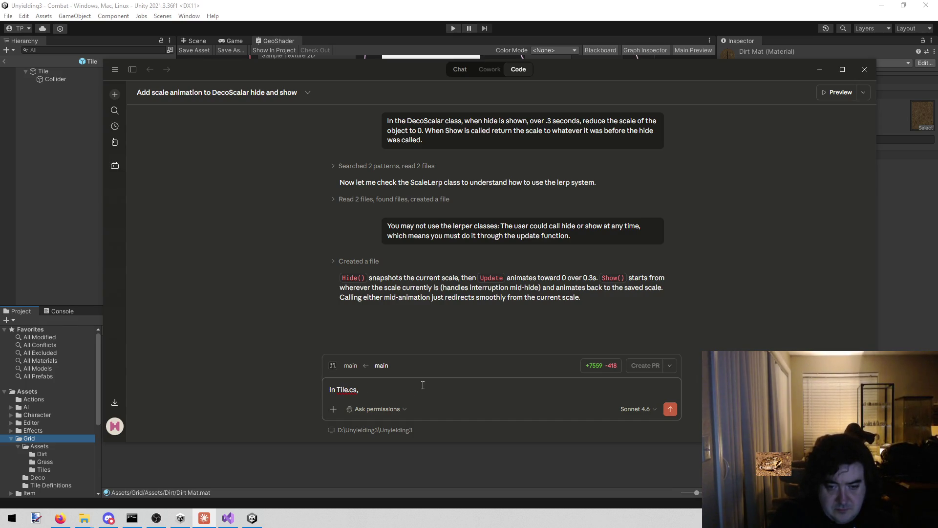
{"action": "type", "text": "get the"}
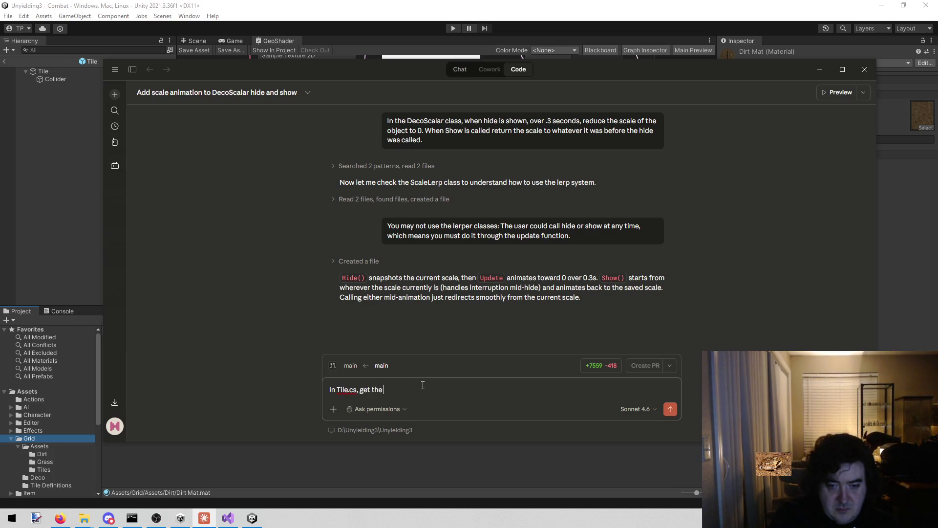
{"action": "type", "text": " ma"}
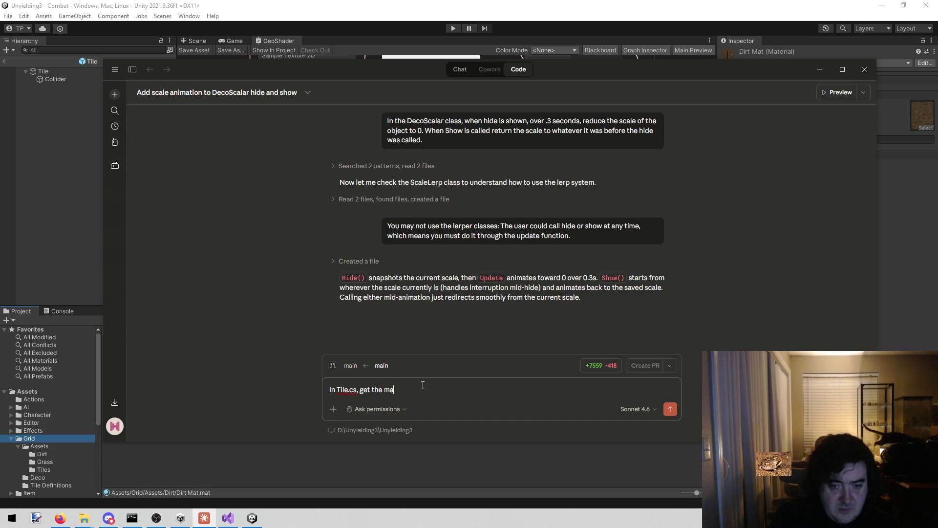
{"action": "type", "text": "terial"}
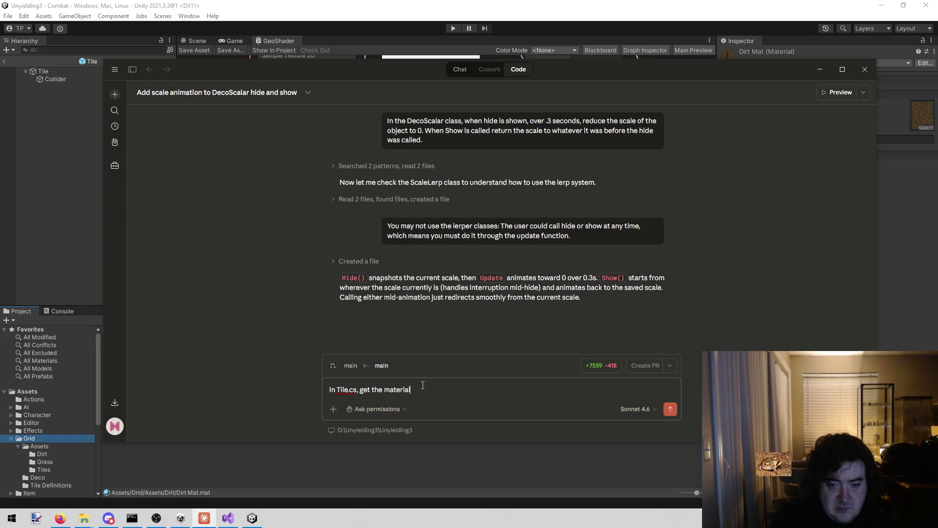
{"action": "type", "text": "It has a"}
{"action": "key", "text": "BackSpace"}
{"action": "key", "text": "BackSpace"}
{"action": "key", "text": "BackSpace"}
{"action": "type", "text": "The material has a v"}
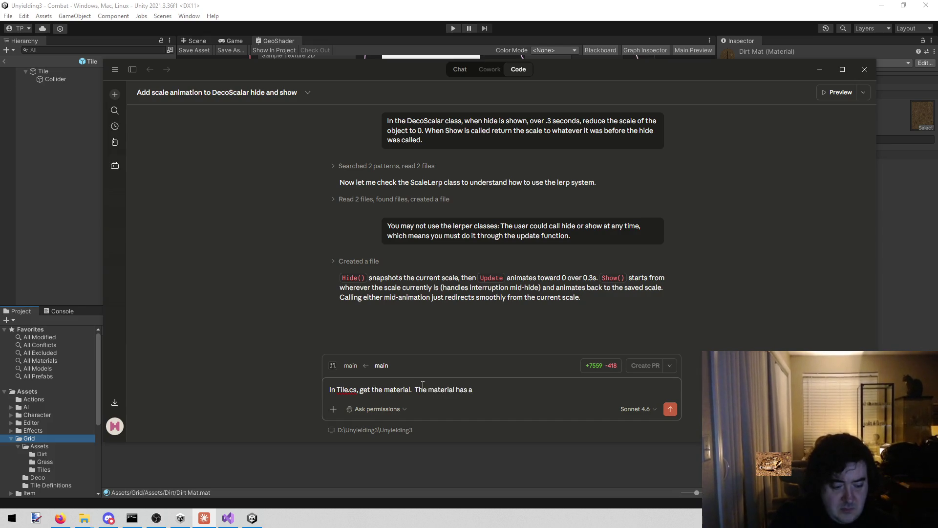
{"action": "type", "text": "ariable caleld"}
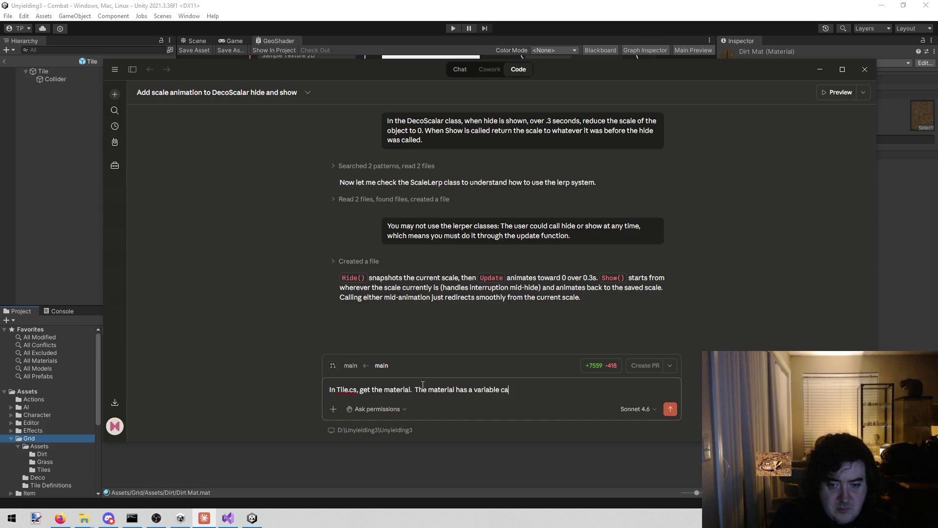
{"action": "key", "text": "BackSpace"}
{"action": "key", "text": "BackSpace"}
{"action": "key", "text": "BackSpace"}
{"action": "type", "text": "led"}
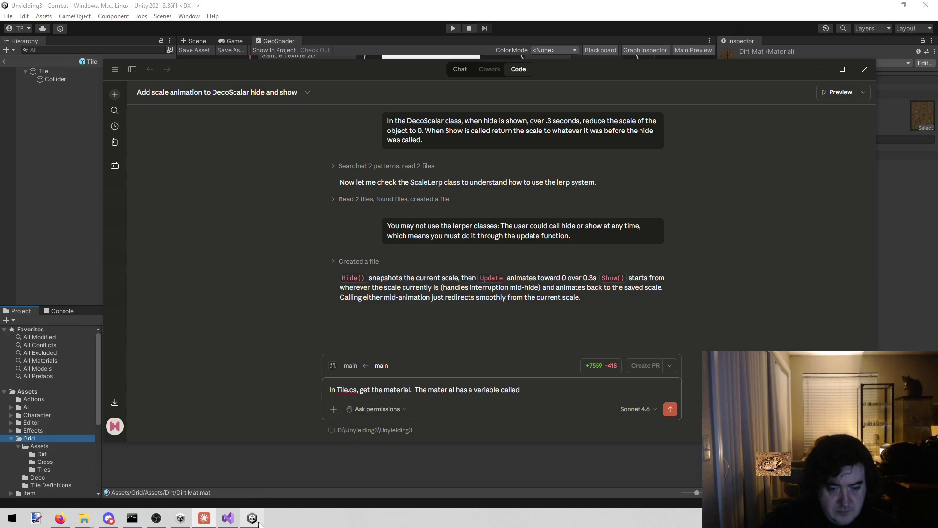
{"action": "left_click", "coordinate": [252, 517]}
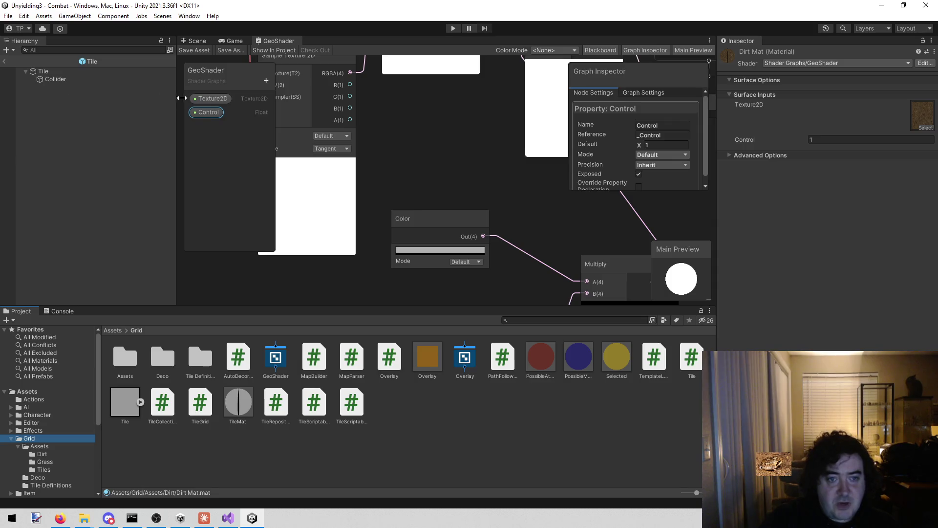
Copy the _Control reference name from the Shader Graph Inspector into the Claude prompt
{"action": "double_click", "coordinate": [689, 134]}
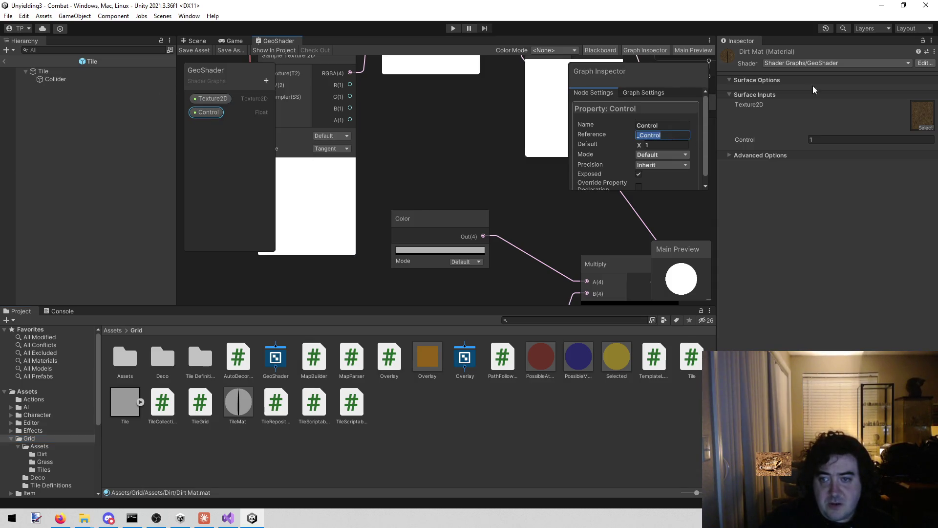
{"action": "left_click", "coordinate": [881, 5]}
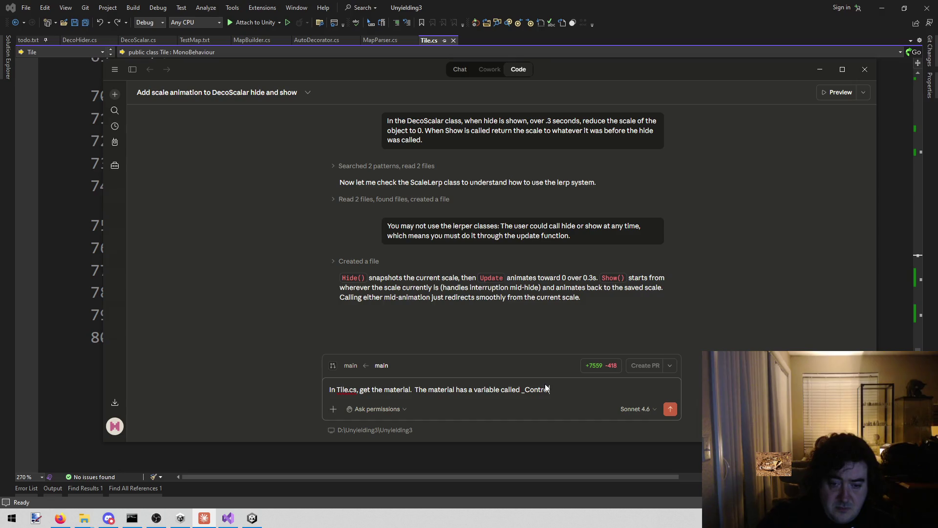
Add to the prompt that when ShowOverlay is called, _Control reduces to 0 over .3 seconds
{"action": "type", "text": "ol.  "}
{"action": "type", "text": "When "}
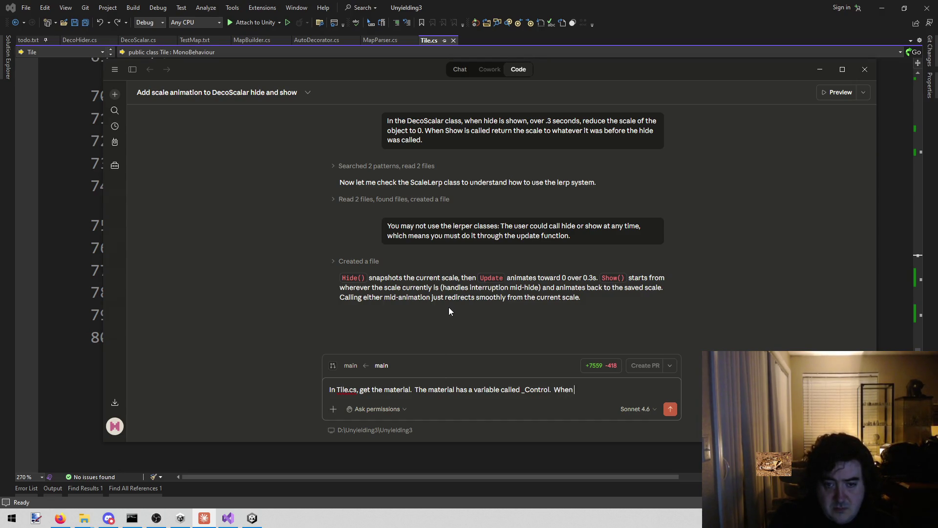
{"action": "type", "text": "the tile over"}
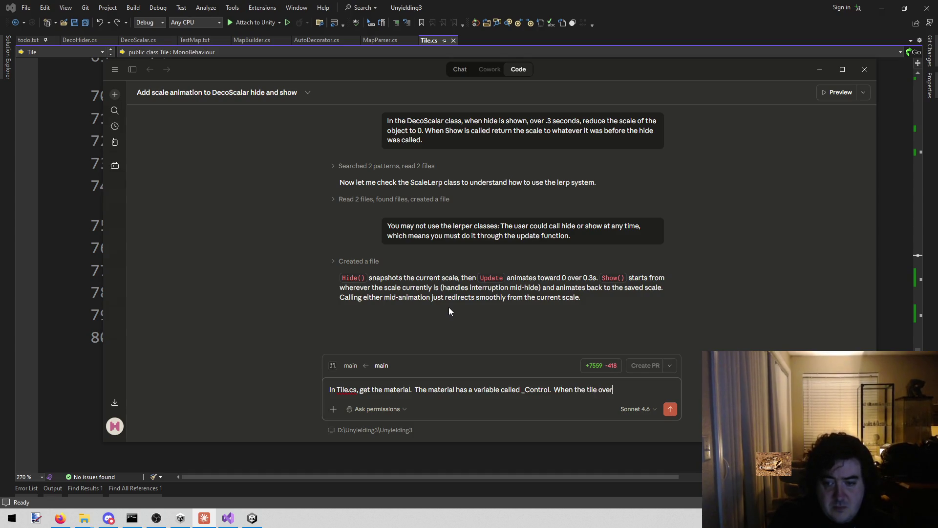
{"action": "mouse_move", "coordinate": [581, 72]}
{"action": "left_mouse_down"}
{"action": "mouse_move", "coordinate": [640, 117]}
{"action": "mouse_move", "coordinate": [711, 240]}
{"action": "mouse_move", "coordinate": [682, 204]}
{"action": "left_mouse_up"}
{"action": "scroll", "coordinate": [623, 151], "scroll_direction": "up", "scroll_amount": 7}
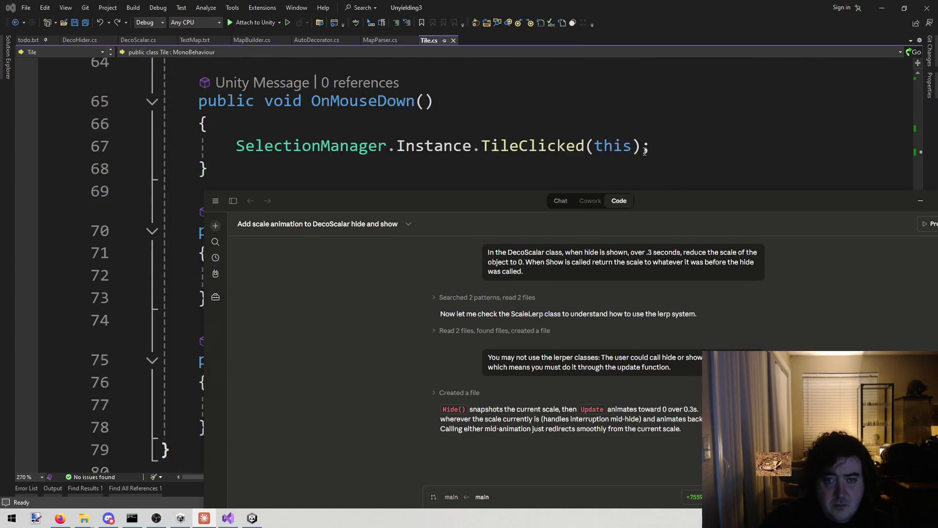
{"action": "scroll", "coordinate": [623, 152], "scroll_direction": "up", "scroll_amount": 1}
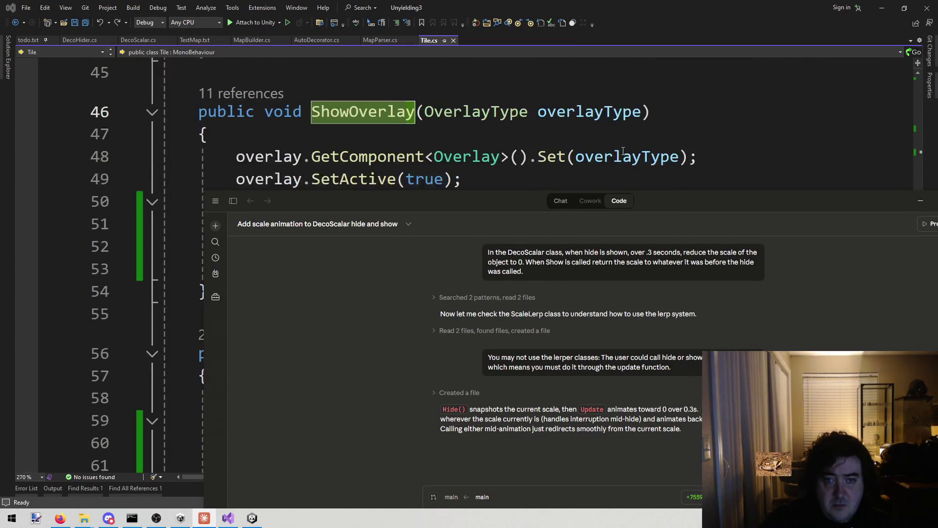
{"action": "mouse_move", "coordinate": [777, 195]}
{"action": "left_mouse_down"}
{"action": "mouse_move", "coordinate": [764, 92]}
{"action": "mouse_move", "coordinate": [699, 86]}
{"action": "left_mouse_up"}
{"action": "key", "text": "BackSpace"}
{"action": "key", "text": "BackSpace"}
{"action": "key", "text": "BackSpace"}
{"action": "type", "text": "Sho"}
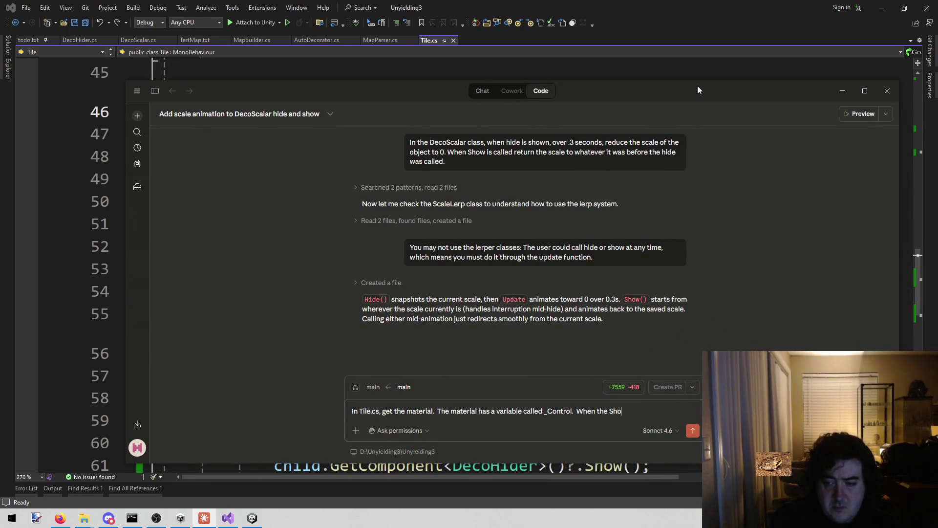
{"action": "type", "text": "woverlay is cal"}
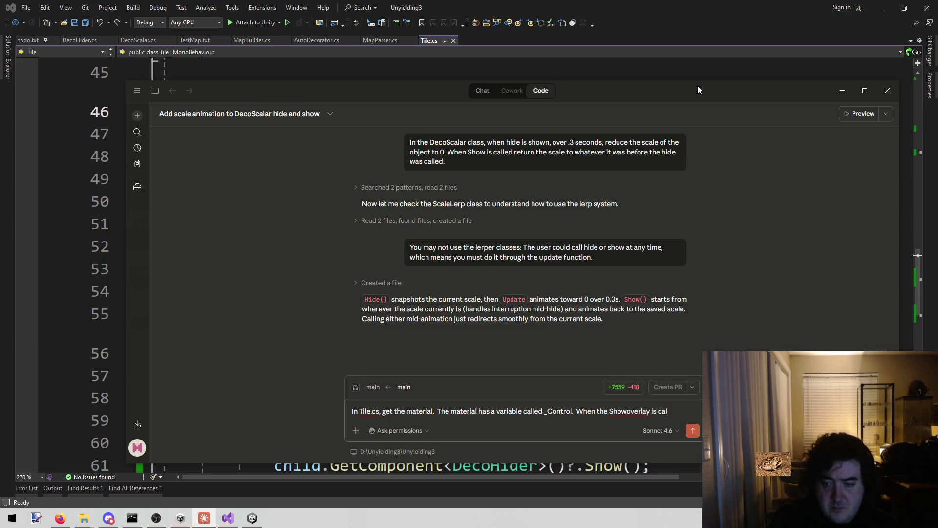
{"action": "type", "text": "led, over .3"}
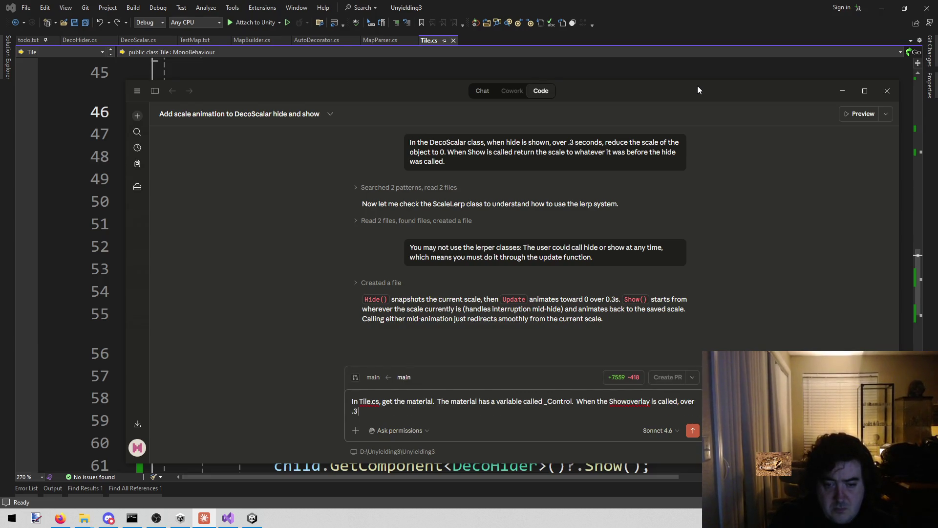
{"action": "type", "text": " second reduce _"}
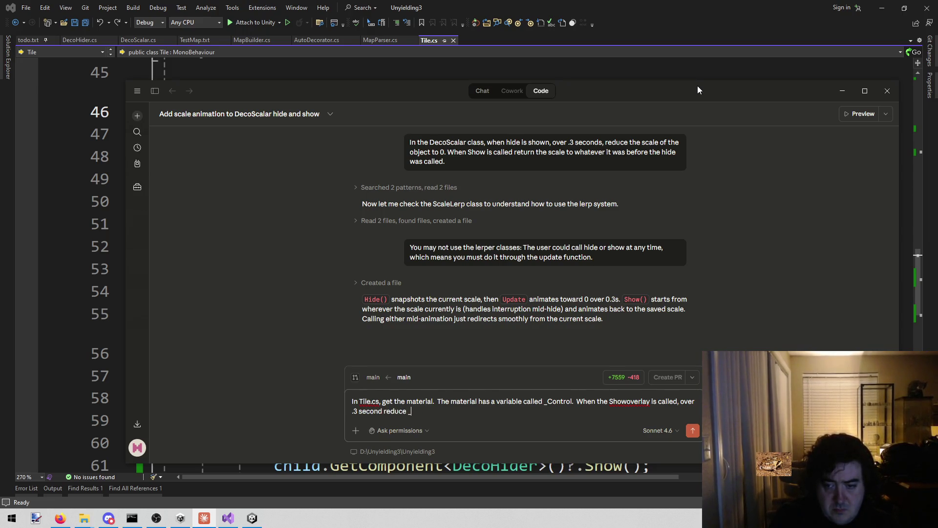
{"action": "type", "text": "Cno"}
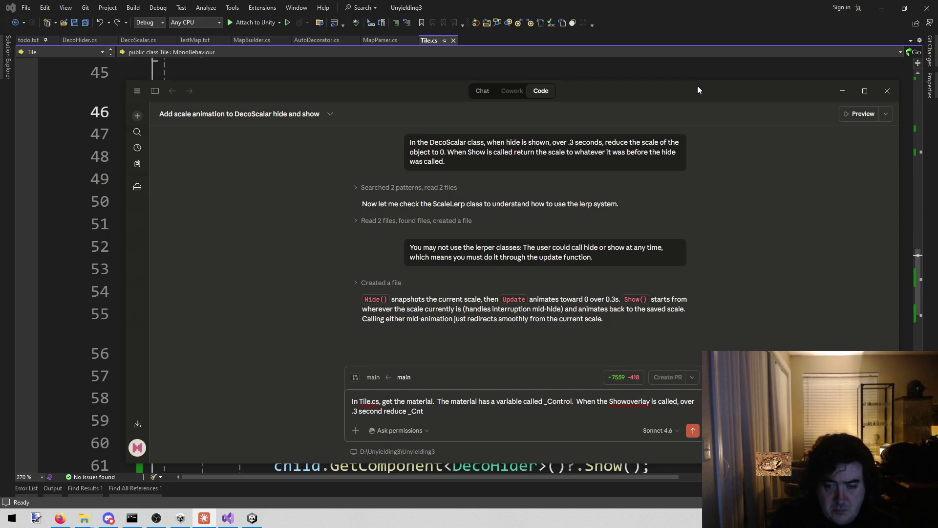
{"action": "key", "text": "BackSpace"}
{"action": "key", "text": "BackSpace"}
{"action": "type", "text": "ontr"}
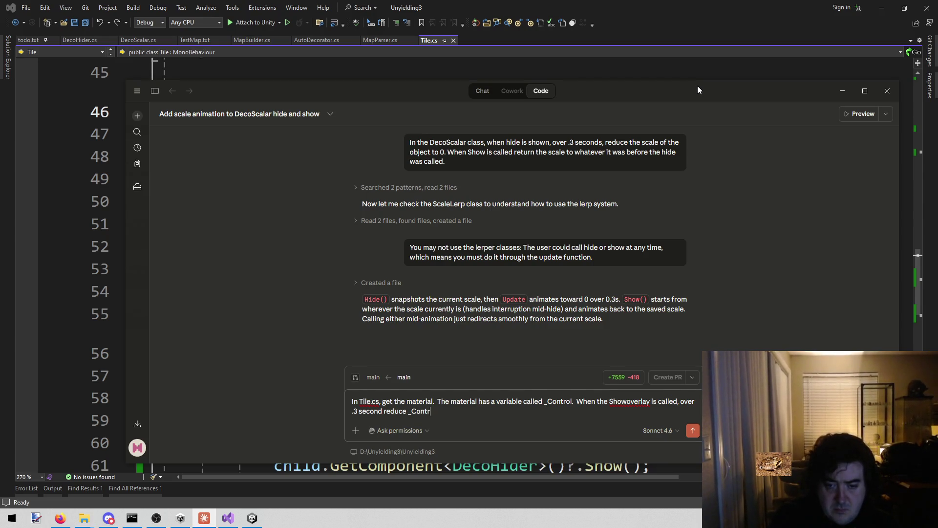
{"action": "type", "text": "ol to 0.  Whe"}
{"action": "type", "text": "n "}
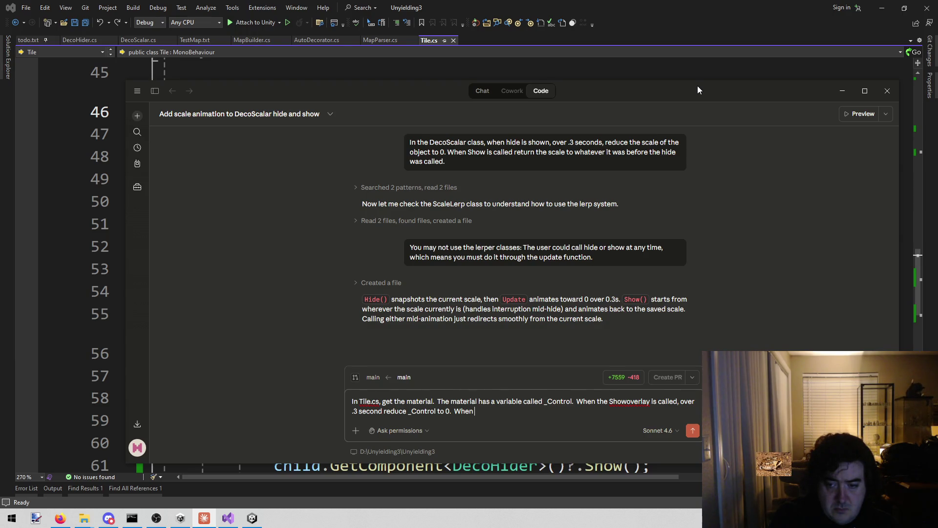
Add that when HideOverlay is called, _Control moves to 1 over .3 seconds, then start a new line
{"action": "type", "text": "HideOverlay is called, "}
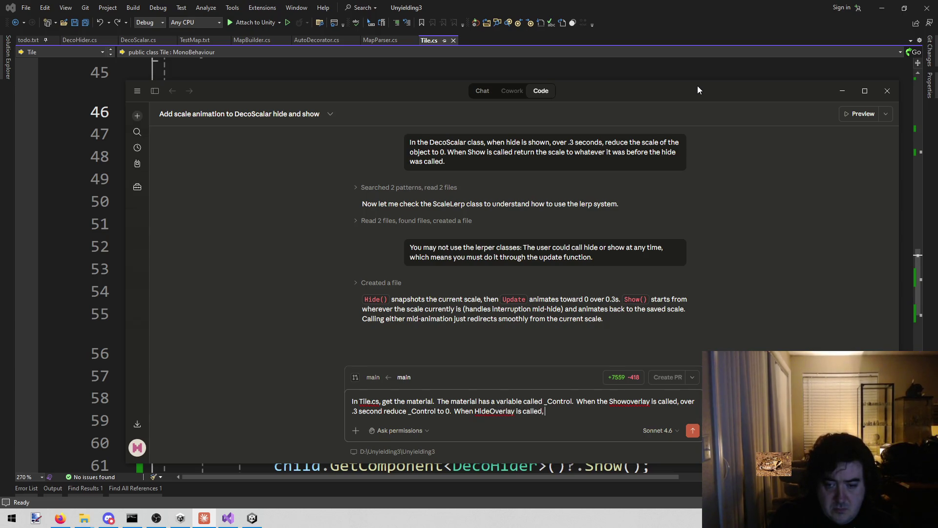
{"action": "type", "text": "move con"}
{"action": "key", "text": "BackSpace"}
{"action": "key", "text": "BackSpace"}
{"action": "key", "text": "BackSpace"}
{"action": "type", "text": "_Control to 1."}
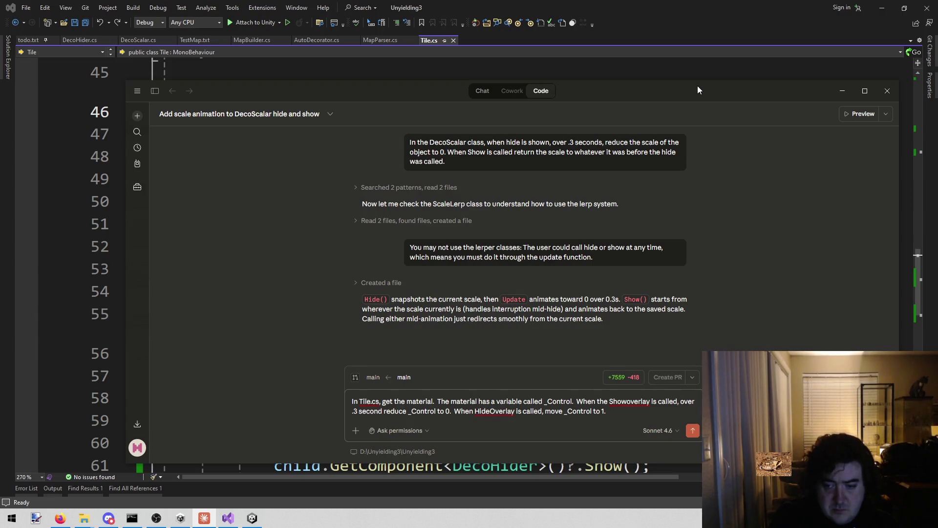
{"action": "type", "text": "over .3s"}
{"action": "type", "text": " se"}
{"action": "type", "text": "conds ."}
{"action": "key", "text": "shift+Return"}
{"action": "key", "text": "shift+Return"}
Add 'Changing one material should change all the objects that have the same material.' and send the request
{"action": "type", "text": "Changi"}
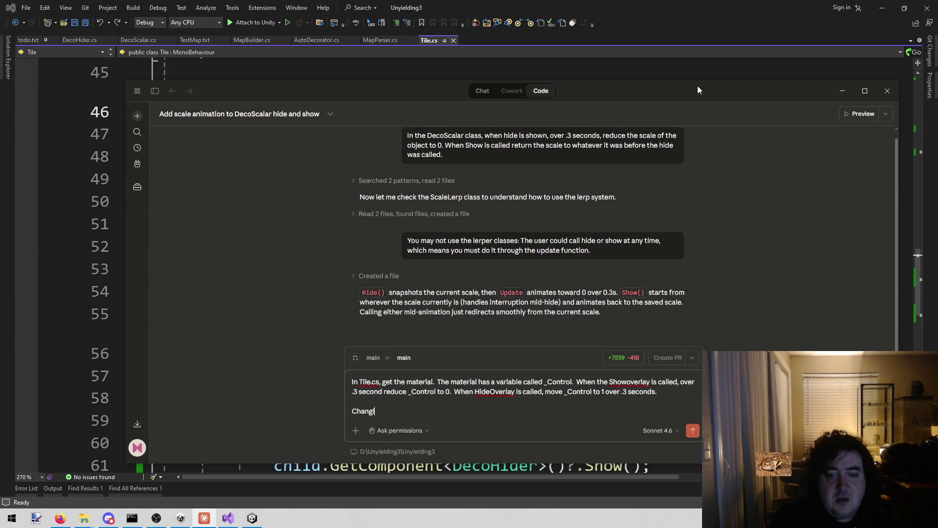
{"action": "type", "text": "ng one material "}
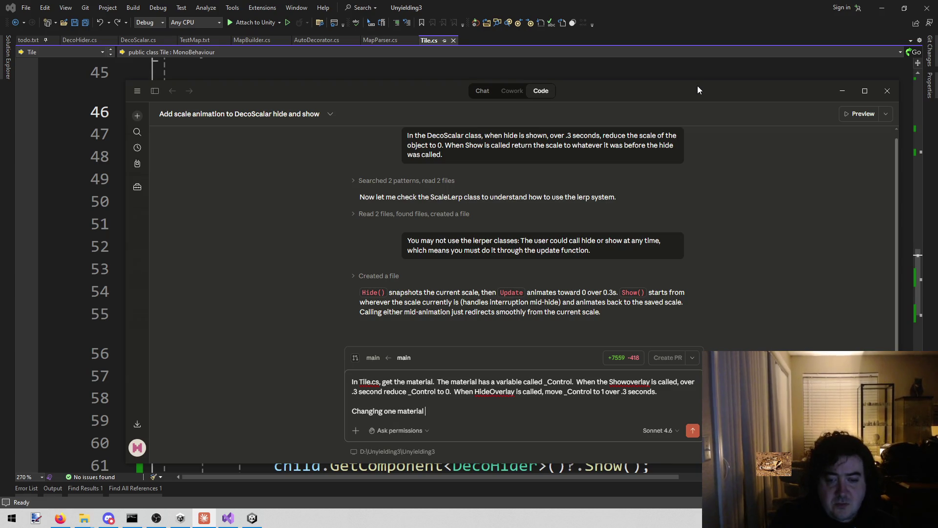
{"action": "type", "text": "should"}
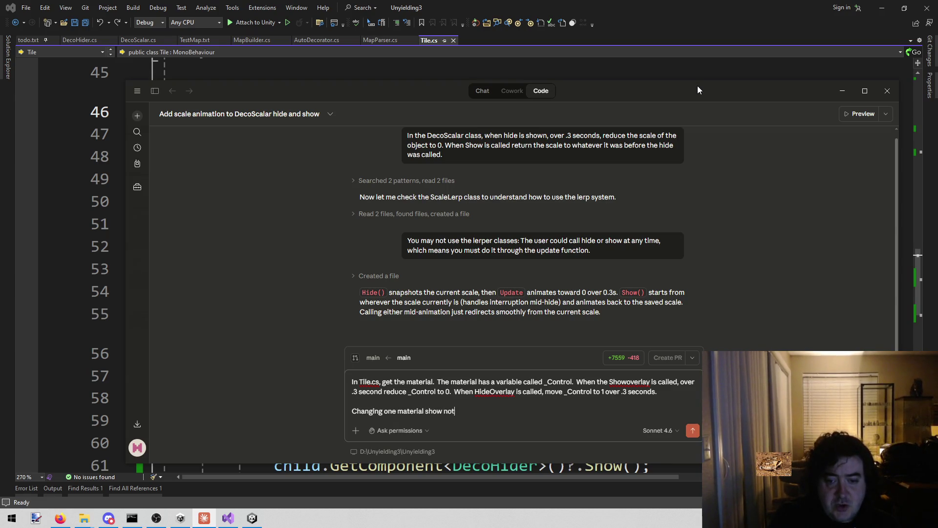
{"action": "key", "text": "BackSpace"}
{"action": "key", "text": "BackSpace"}
{"action": "key", "text": "BackSpace"}
{"action": "type", "text": "uld"}
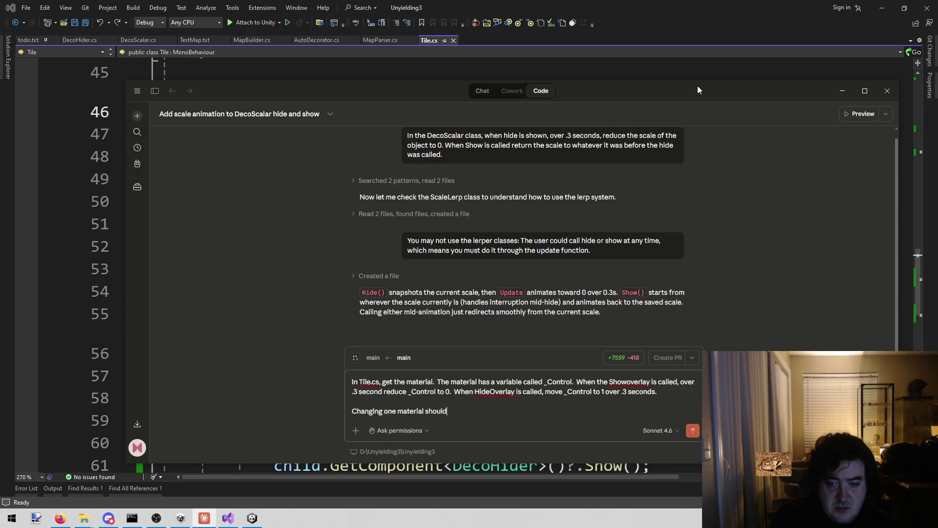
{"action": "type", "text": " change all th"}
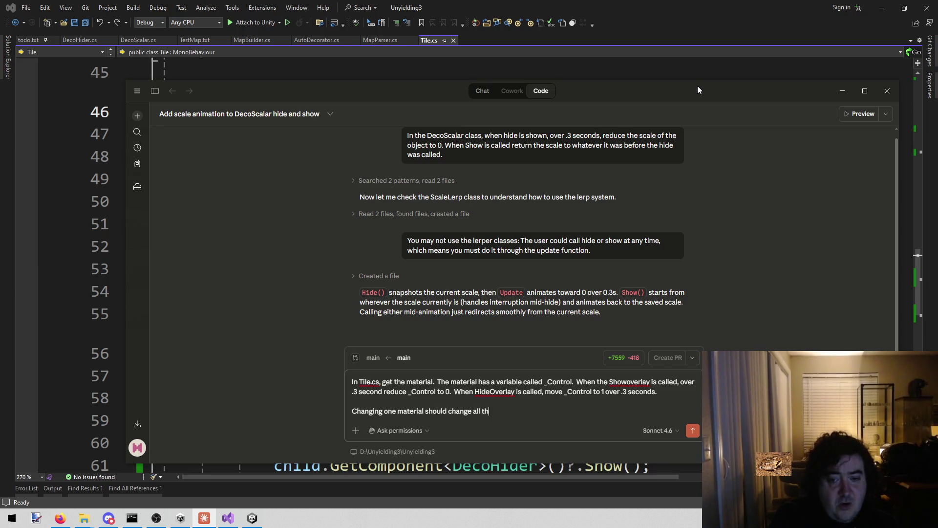
{"action": "type", "text": "e ob"}
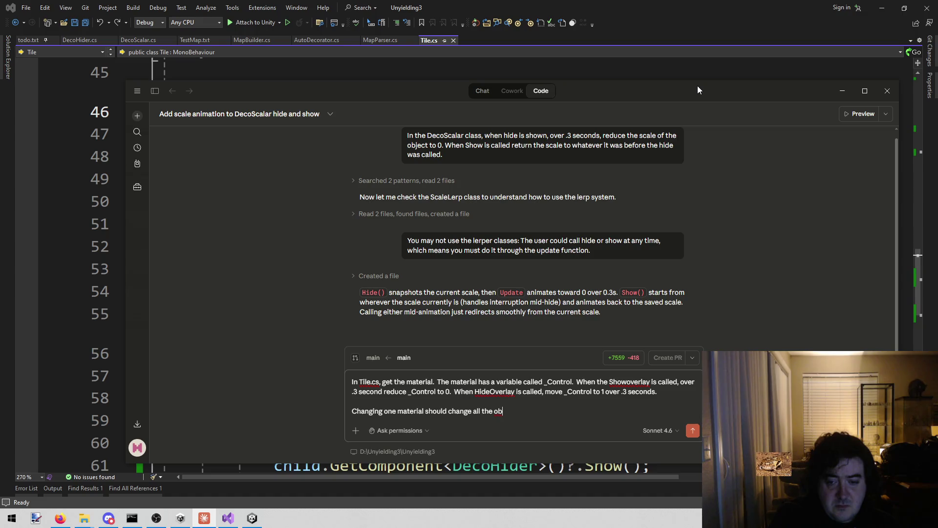
{"action": "type", "text": "jects that have th"}
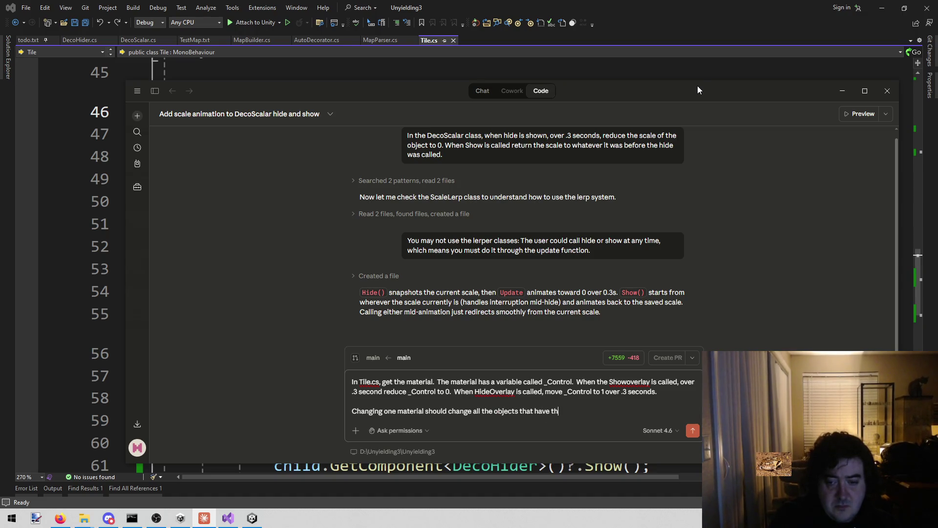
{"action": "type", "text": "e same m"}
{"action": "type", "text": "aterial."}
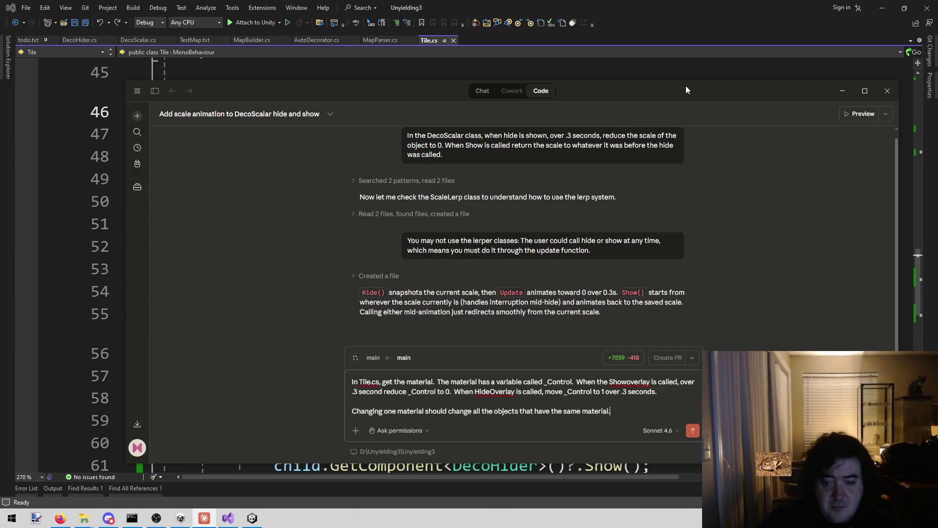
{"action": "mouse_move", "coordinate": [616, 417]}
{"action": "left_mouse_down"}
{"action": "mouse_move", "coordinate": [397, 418]}
{"action": "mouse_move", "coordinate": [330, 406]}
{"action": "left_mouse_up"}
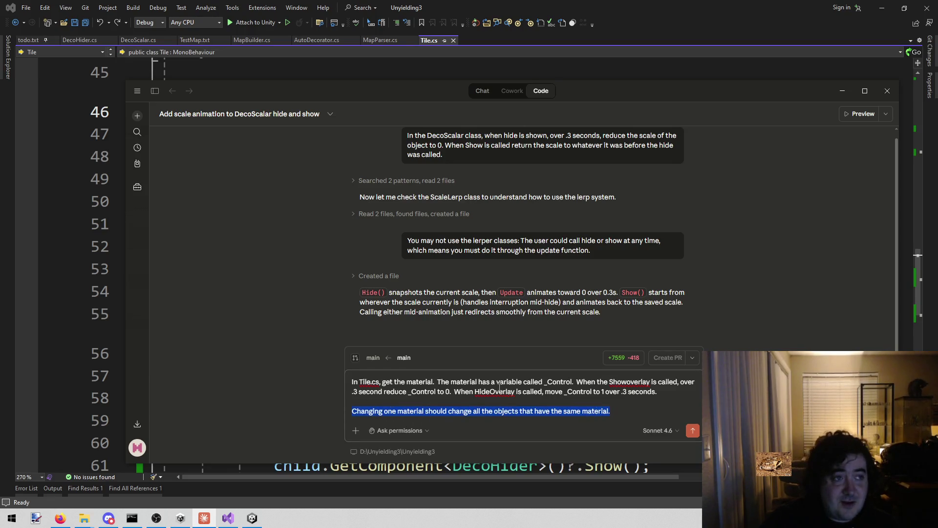
{"action": "left_click", "coordinate": [693, 432]}
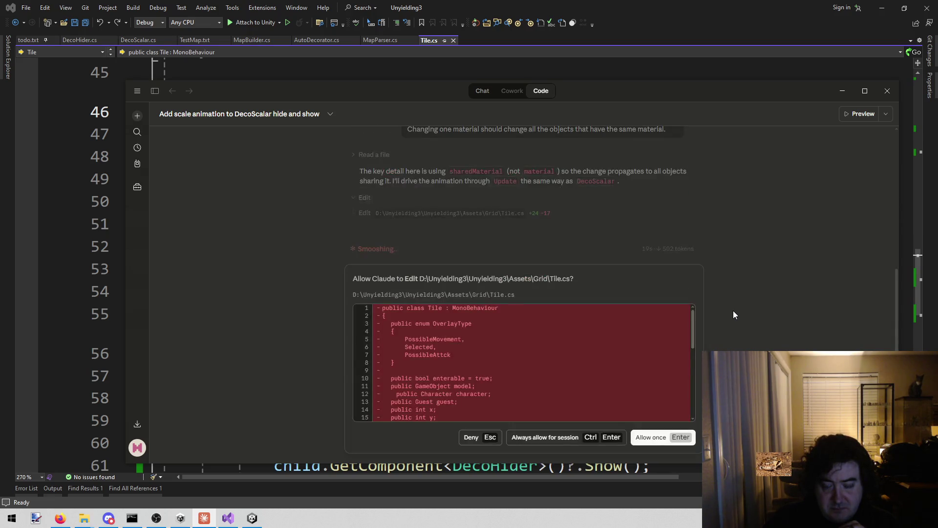
Review Claude's +24 −17 Tile.cs diff and allow it once
{"action": "scroll", "coordinate": [576, 371], "scroll_direction": "down", "scroll_amount": 3}
{"action": "scroll", "coordinate": [579, 373], "scroll_direction": "up", "scroll_amount": 3}
{"action": "scroll", "coordinate": [577, 376], "scroll_direction": "down", "scroll_amount": 3}
{"action": "scroll", "coordinate": [577, 376], "scroll_direction": "up", "scroll_amount": 3}
{"action": "scroll", "coordinate": [577, 375], "scroll_direction": "down", "scroll_amount": 3}
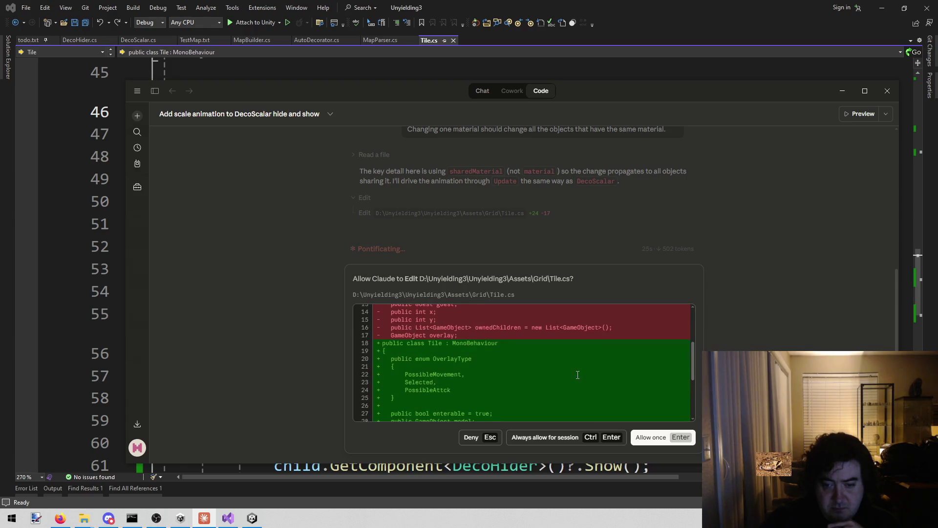
{"action": "scroll", "coordinate": [577, 375], "scroll_direction": "down", "scroll_amount": 1}
{"action": "scroll", "coordinate": [578, 376], "scroll_direction": "down", "scroll_amount": 1}
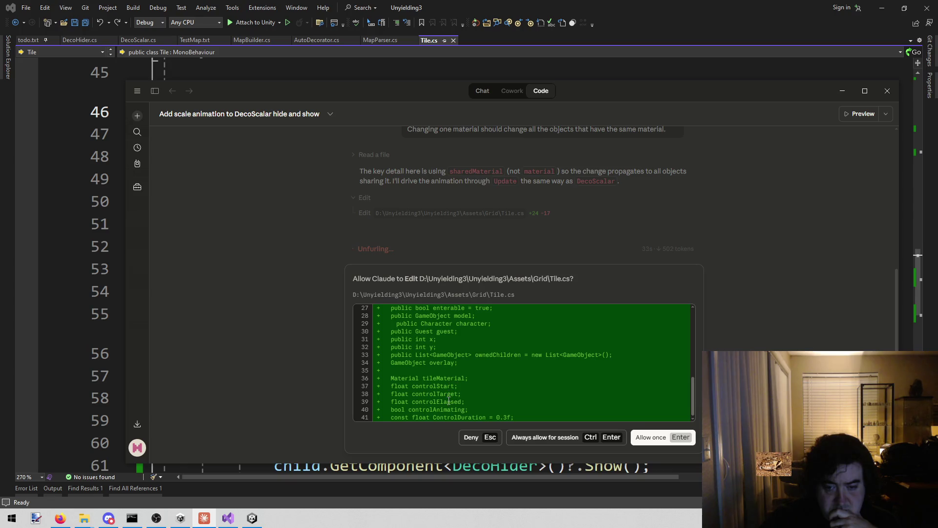
{"action": "left_click", "coordinate": [644, 437]}
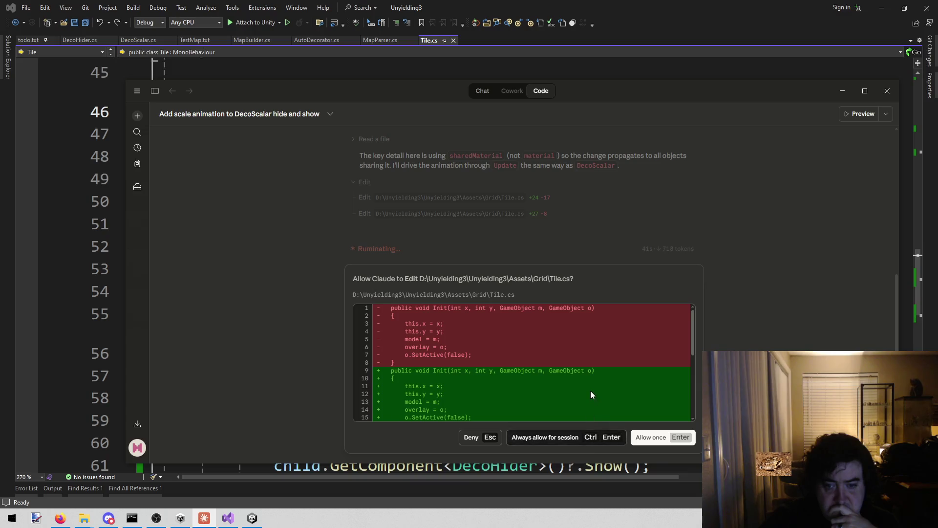
Check the +27 −8 Init rewrite against the shared-material request and approve it
{"action": "scroll", "coordinate": [587, 383], "scroll_direction": "down", "scroll_amount": 1}
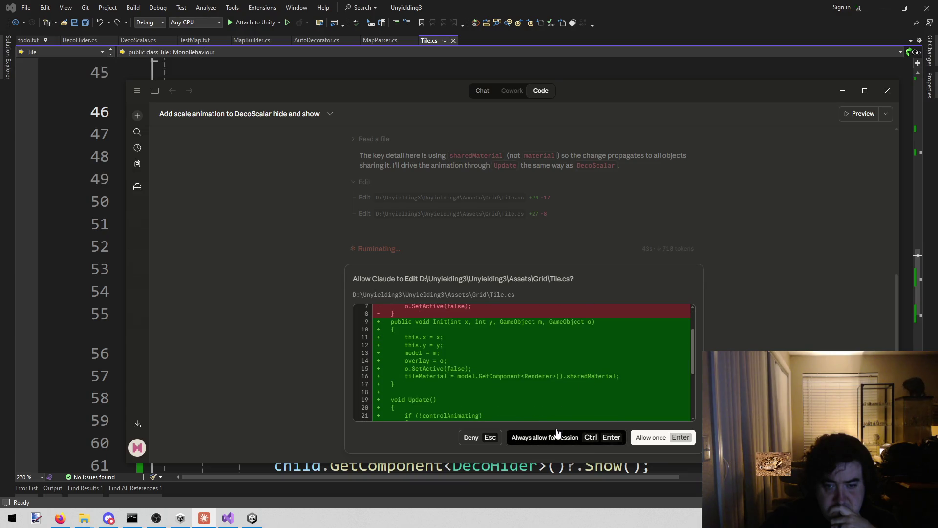
{"action": "scroll", "coordinate": [540, 326], "scroll_direction": "up", "scroll_amount": 1}
{"action": "scroll", "coordinate": [539, 325], "scroll_direction": "down", "scroll_amount": 1}
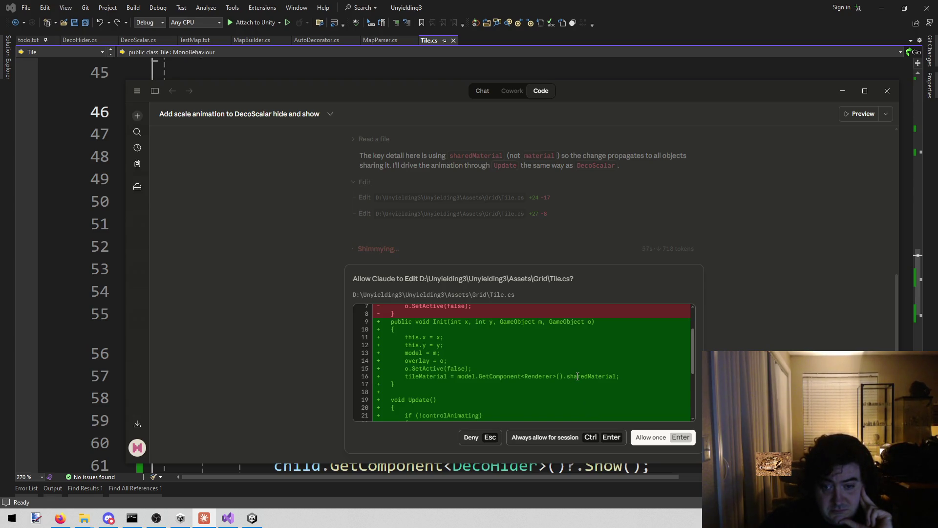
{"action": "scroll", "coordinate": [578, 376], "scroll_direction": "up", "scroll_amount": 2}
{"action": "scroll", "coordinate": [649, 215], "scroll_direction": "up", "scroll_amount": 3}
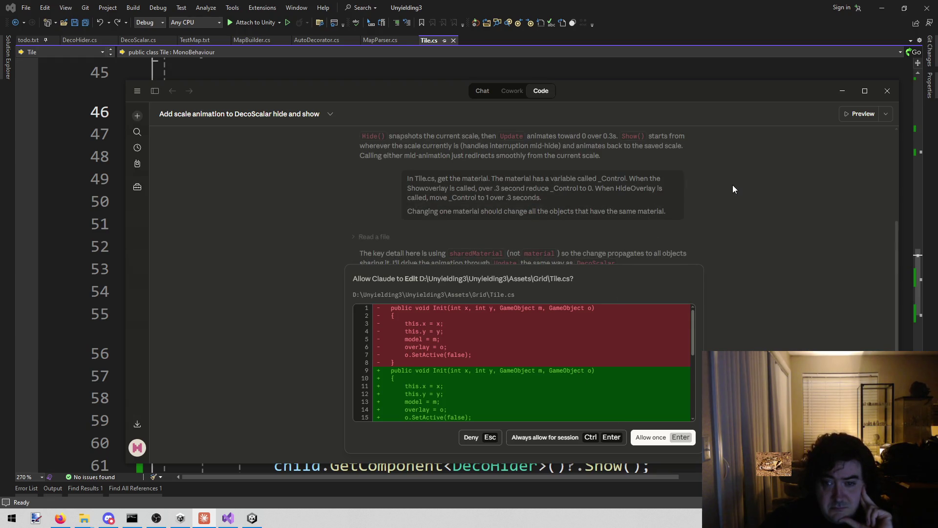
{"action": "scroll", "coordinate": [730, 190], "scroll_direction": "up", "scroll_amount": 3}
{"action": "scroll", "coordinate": [728, 193], "scroll_direction": "down", "scroll_amount": 2}
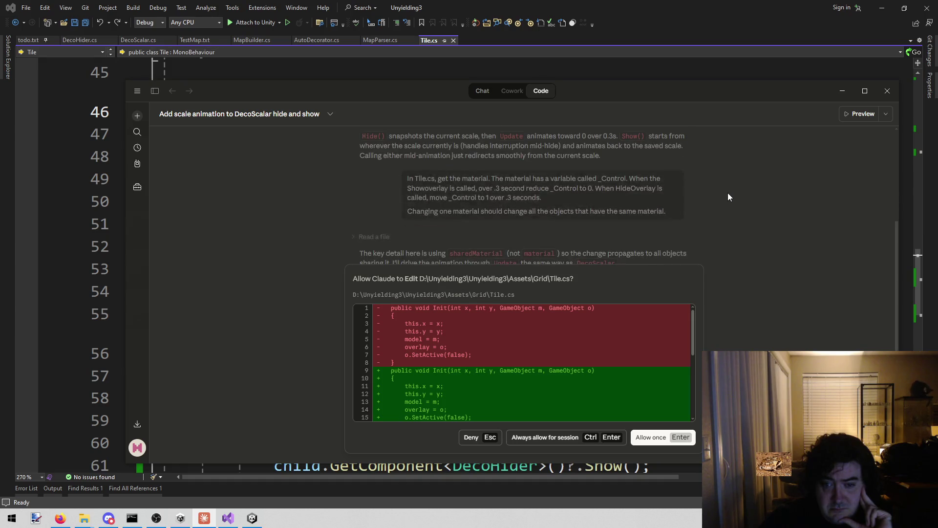
{"action": "scroll", "coordinate": [728, 193], "scroll_direction": "up", "scroll_amount": 3}
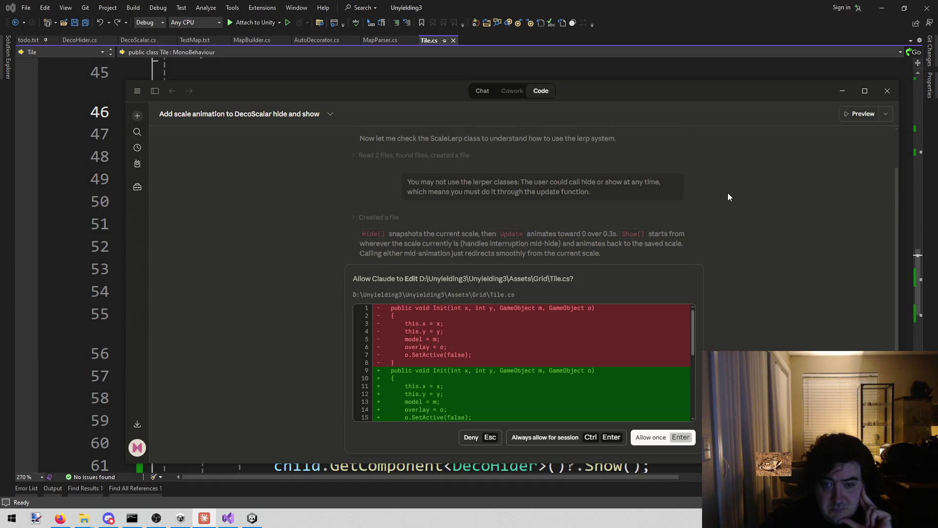
{"action": "scroll", "coordinate": [728, 197], "scroll_direction": "down", "scroll_amount": 5}
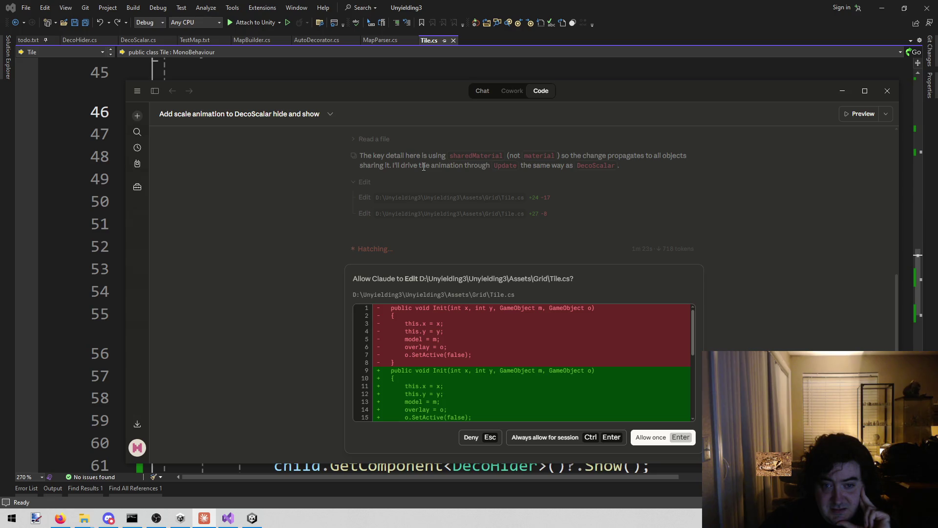
{"action": "scroll", "coordinate": [405, 194], "scroll_direction": "up", "scroll_amount": 2}
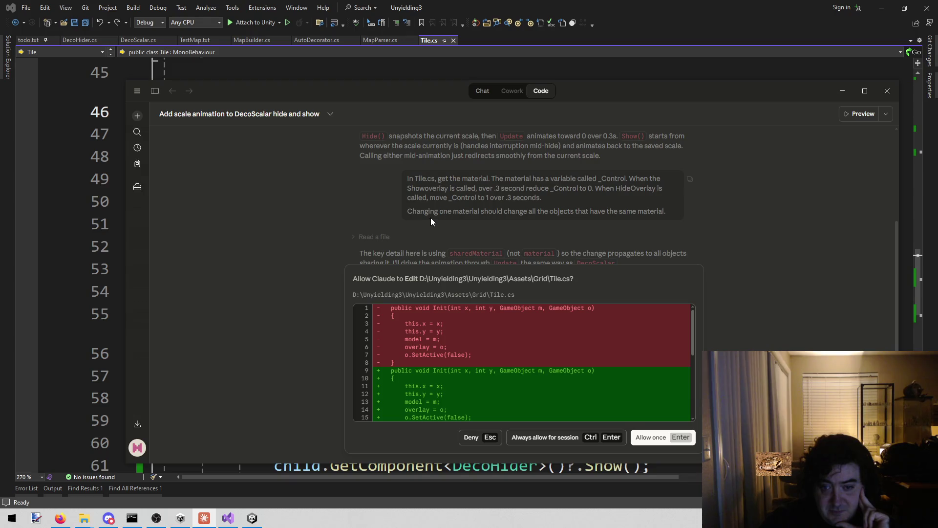
{"action": "left_click_drag", "start_coordinate": [477, 197], "coordinate": [492, 211]}
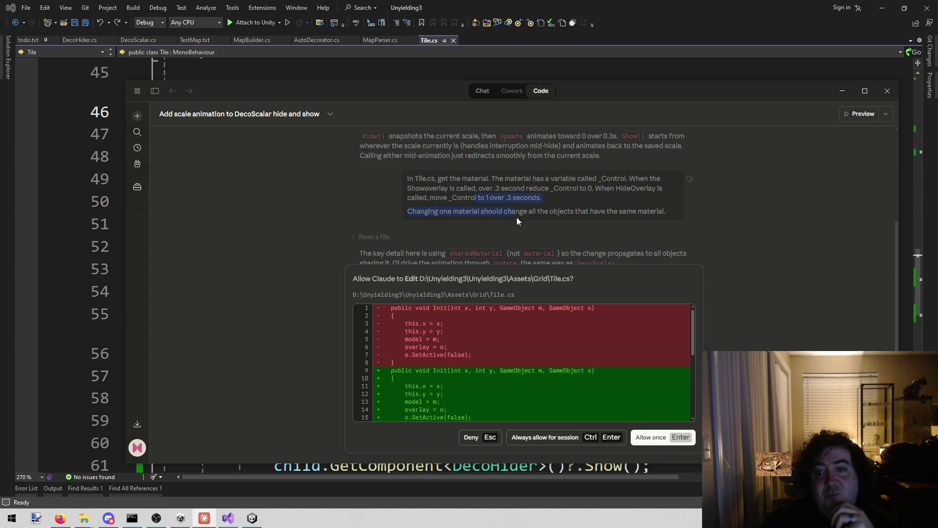
{"action": "left_click", "coordinate": [477, 211]}
{"action": "left_click_drag", "start_coordinate": [416, 213], "coordinate": [428, 215]}
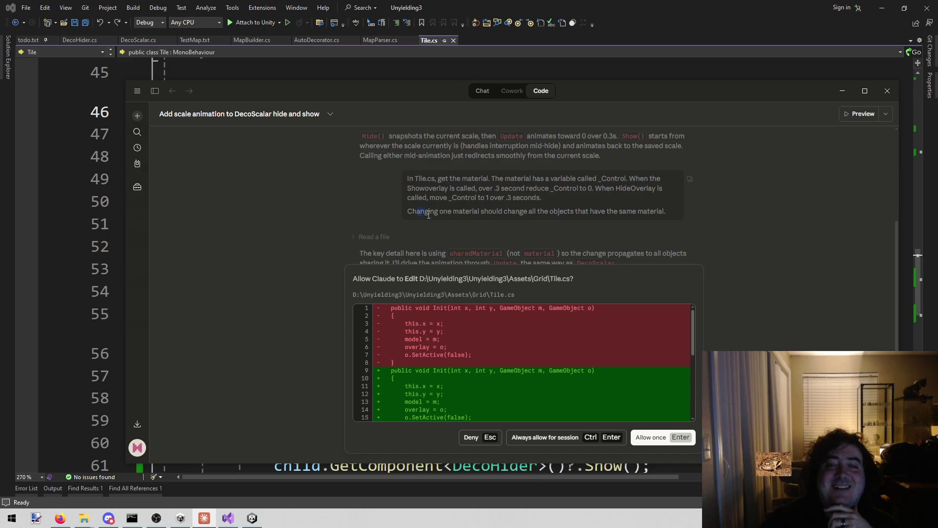
{"action": "left_click_drag", "start_coordinate": [521, 205], "coordinate": [572, 210]}
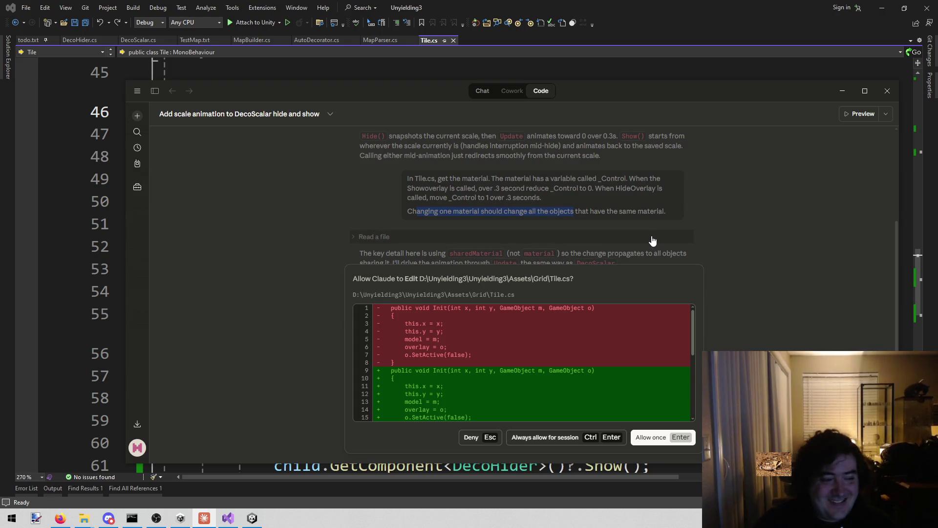
{"action": "scroll", "coordinate": [652, 325], "scroll_direction": "down", "scroll_amount": 5}
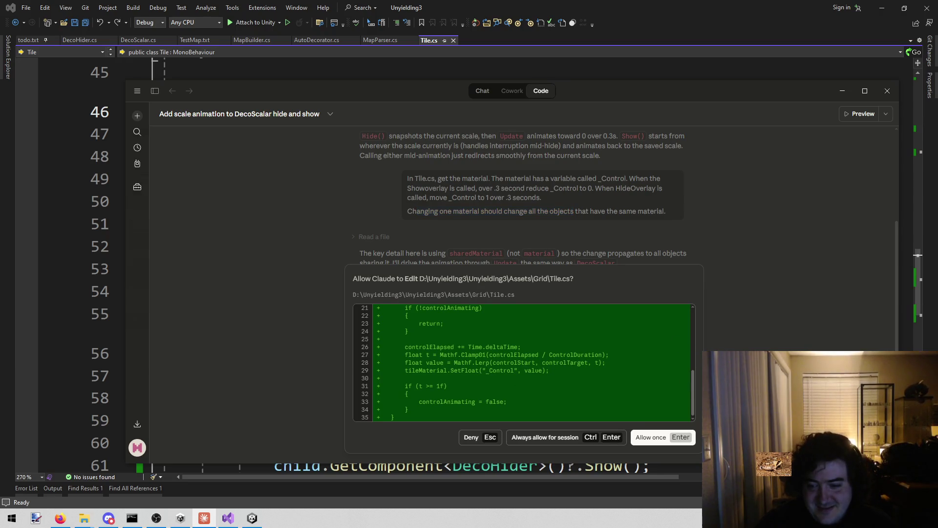
{"action": "key", "text": "Return"}
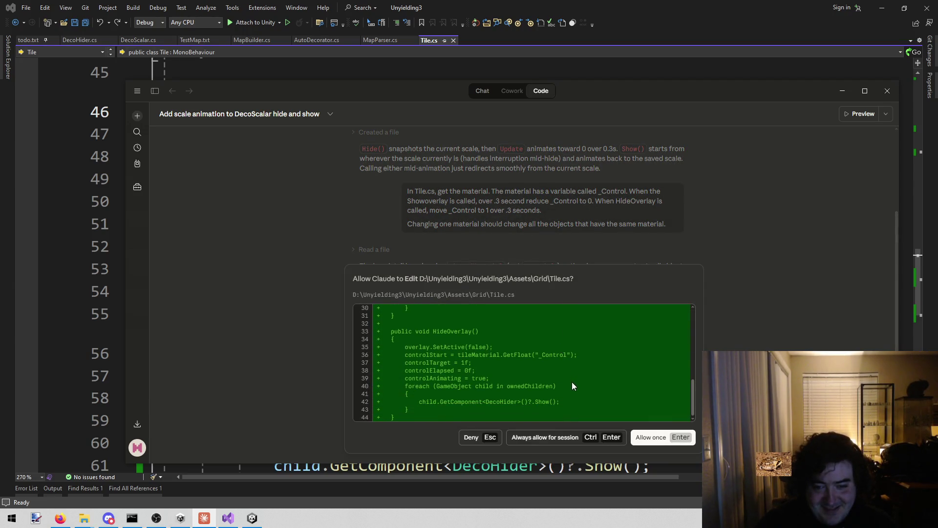
Allow the final +26 −18 edit animating _Control in ShowOverlay and HideOverlay
{"action": "scroll", "coordinate": [572, 382], "scroll_direction": "up", "scroll_amount": 5}
{"action": "scroll", "coordinate": [570, 370], "scroll_direction": "down", "scroll_amount": 2}
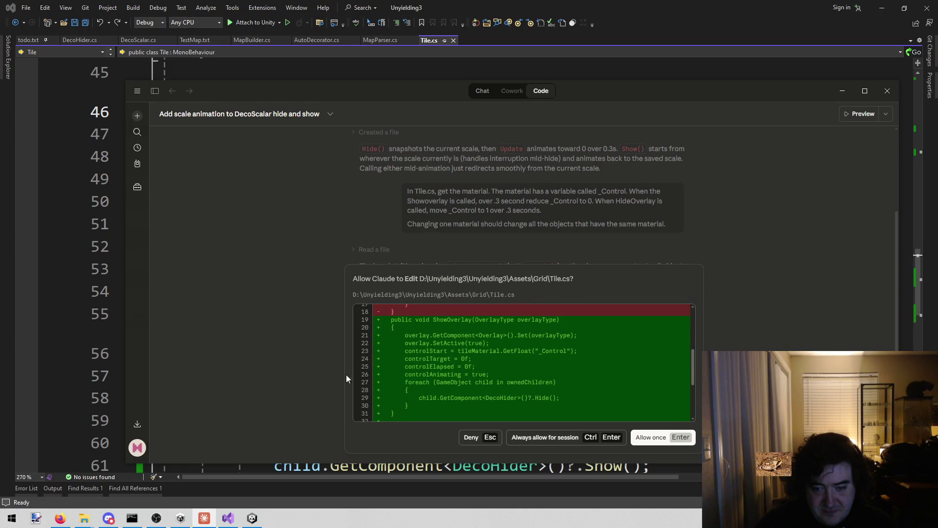
{"action": "scroll", "coordinate": [599, 354], "scroll_direction": "down", "scroll_amount": 5}
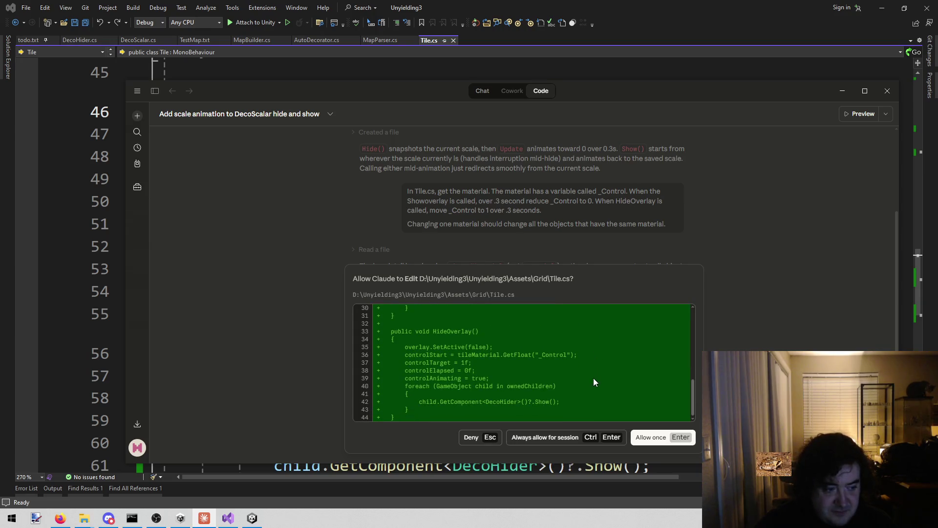
{"action": "left_click", "coordinate": [644, 438]}
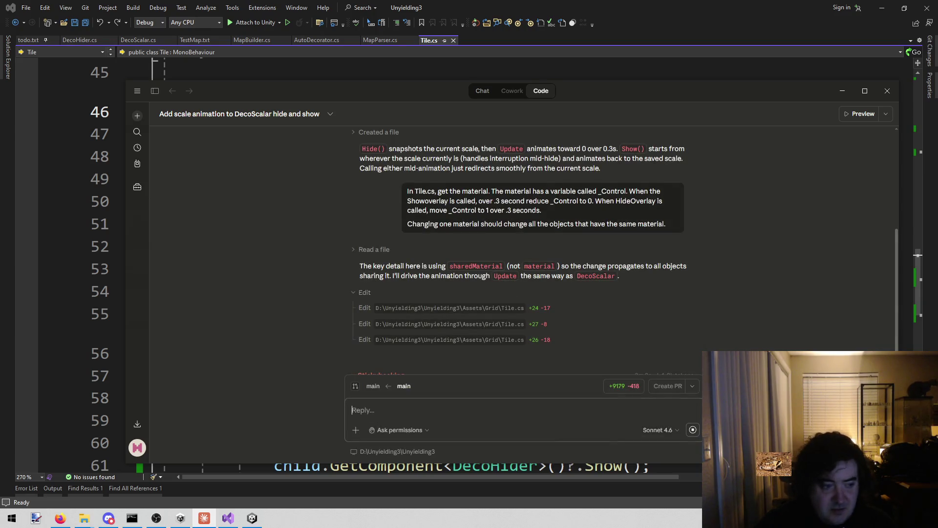